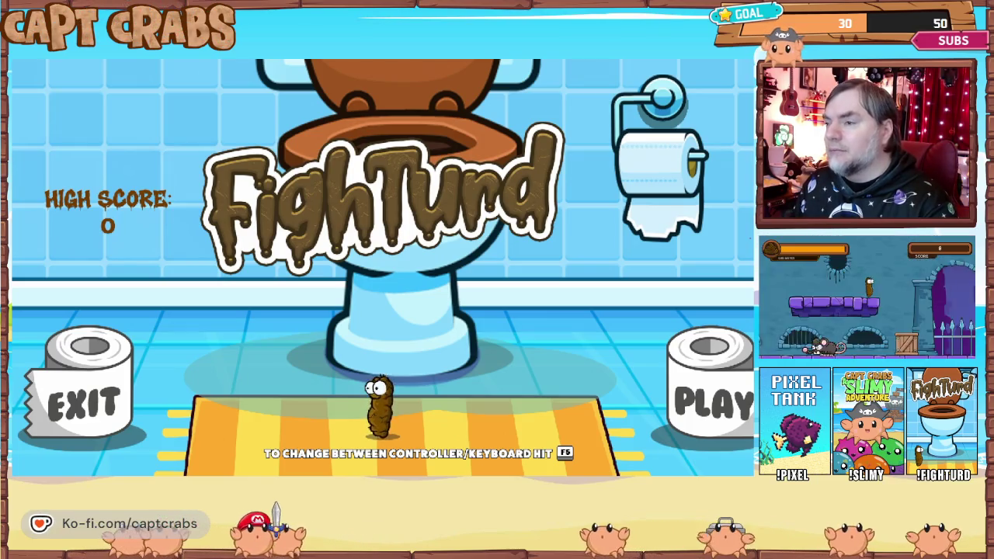
Exit the running FightTurd playtest through the pause menu's Exit Game option.
key(Escape)
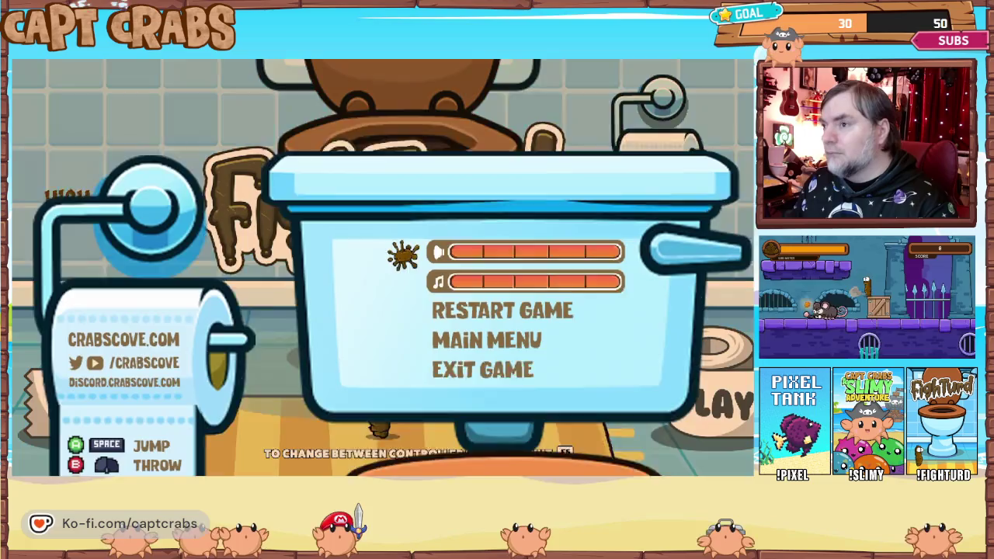
key(Down)
key(Down)
key(Down)
key(Down)
key(Return)
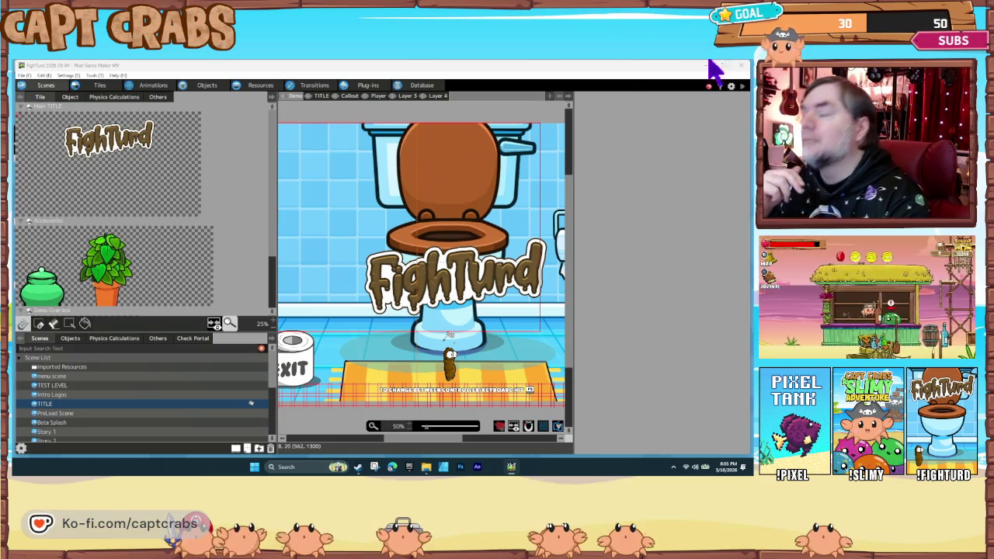
click(67, 76)
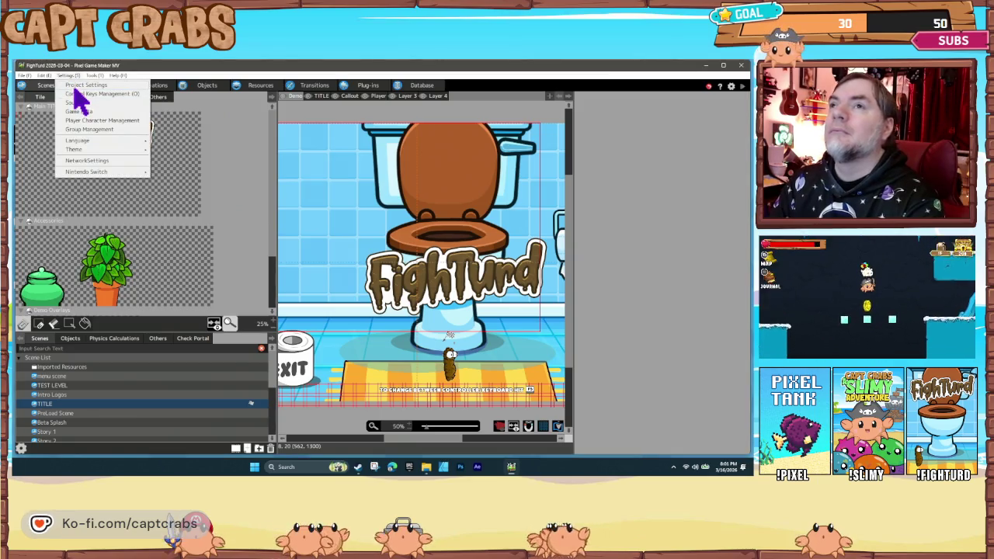
click(77, 85)
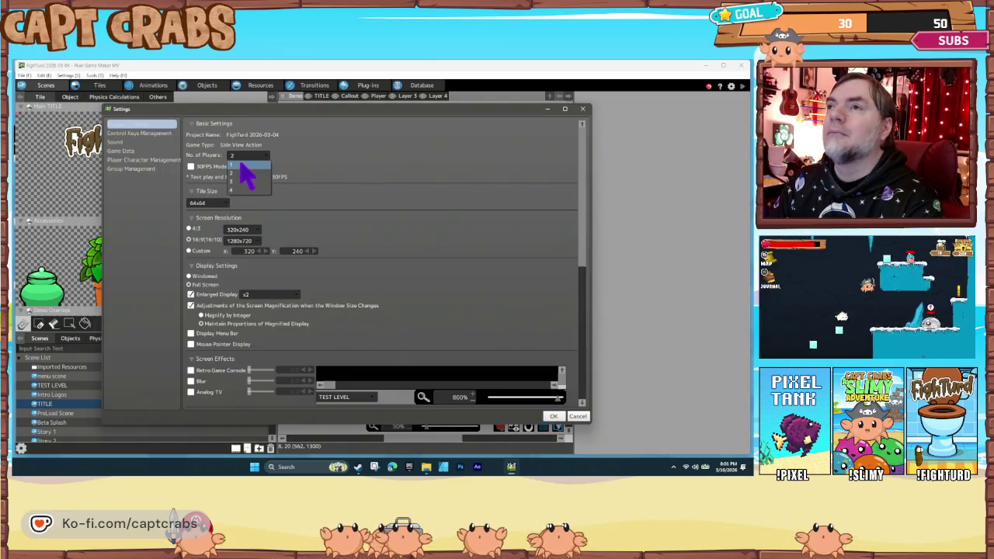
click(557, 417)
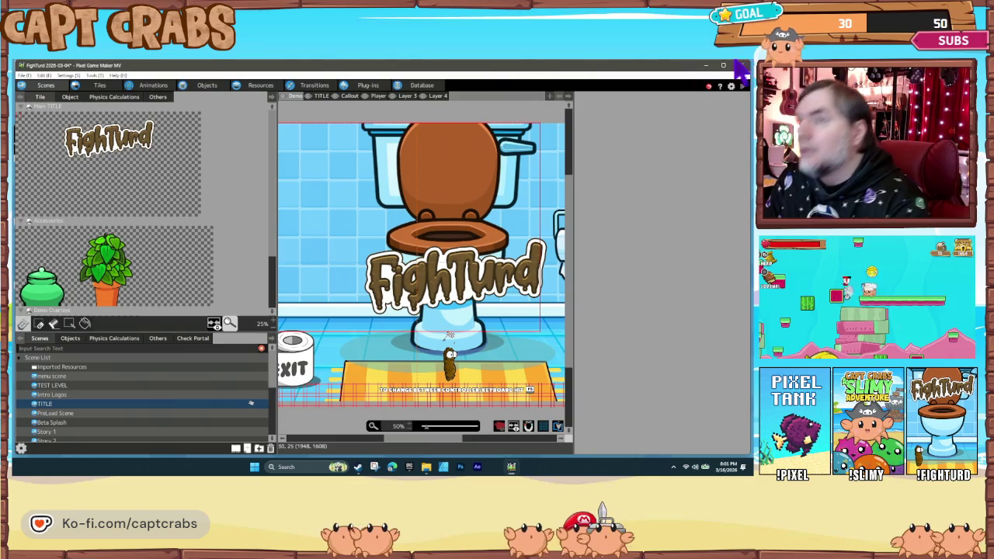
Show the Resources Variables list and inspect the 1P Object and 2P Object variables.
click(247, 87)
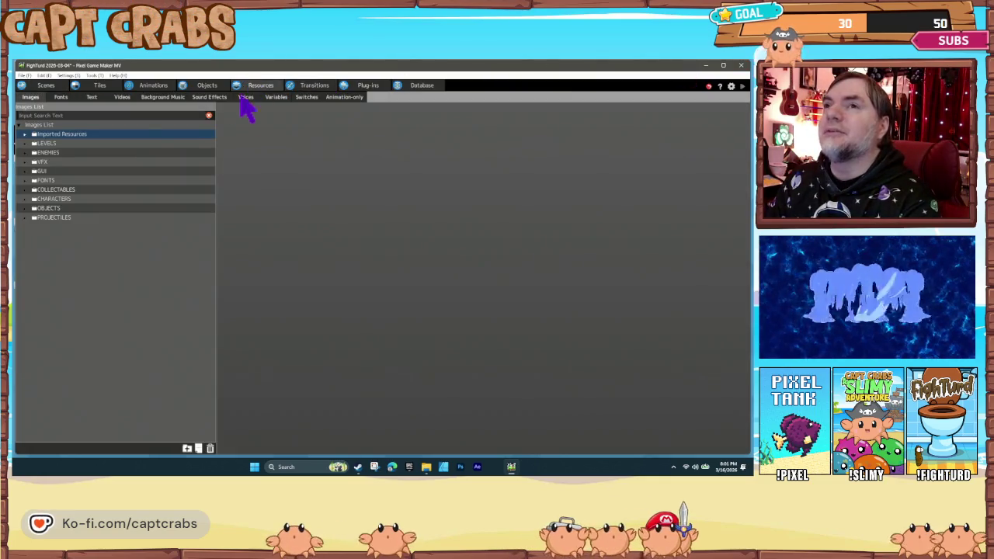
click(277, 97)
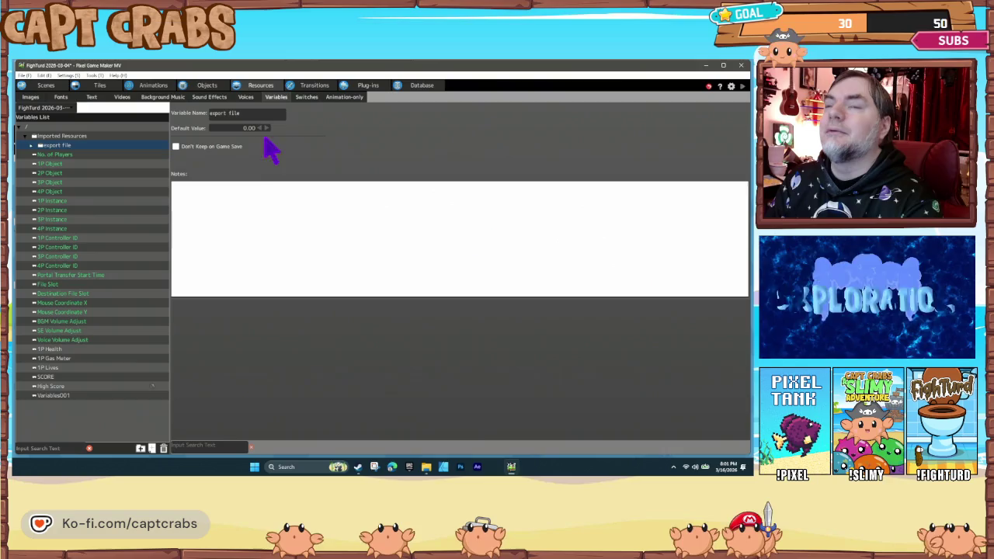
click(67, 165)
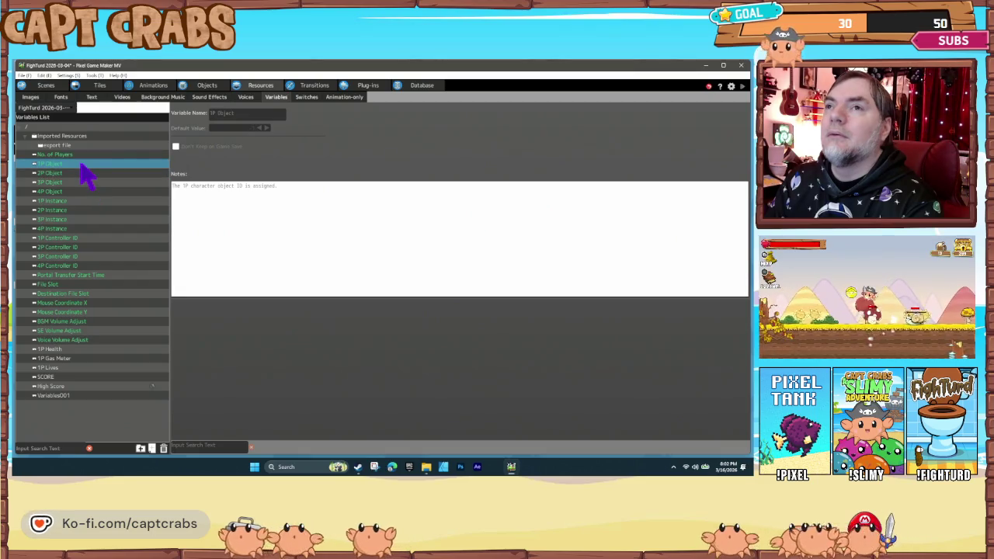
click(83, 174)
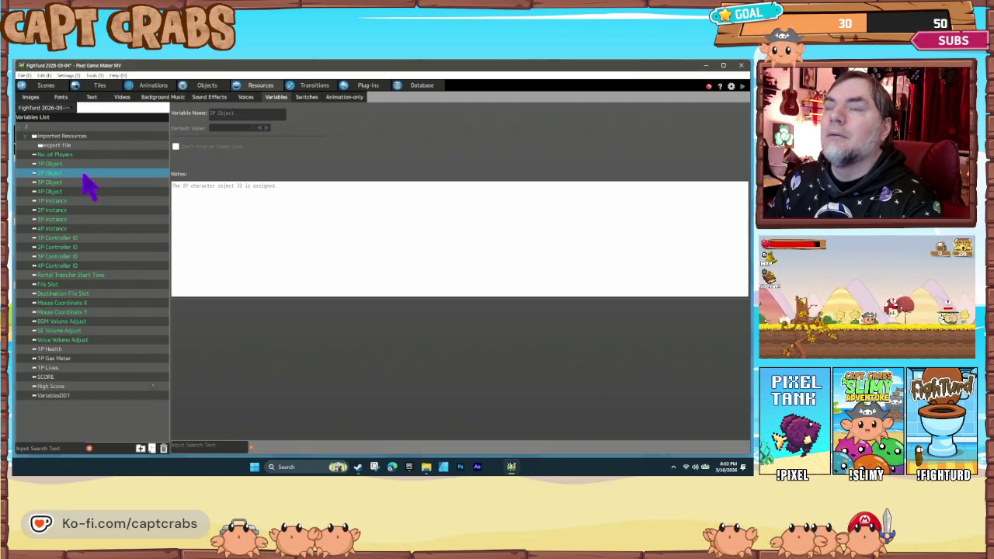
click(84, 165)
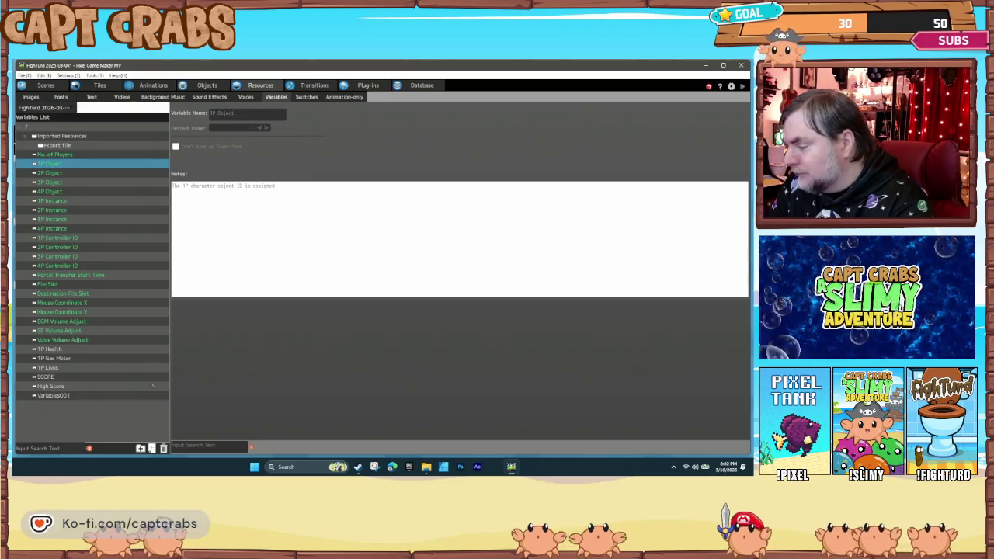
click(71, 76)
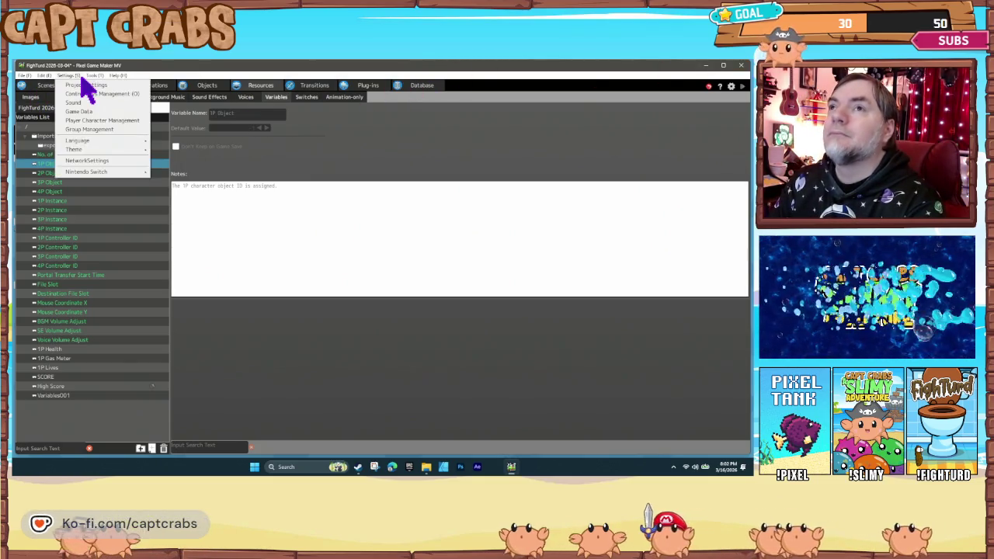
Set the project's No. of Players to 2 in Basic Settings.
click(84, 85)
click(240, 154)
click(248, 170)
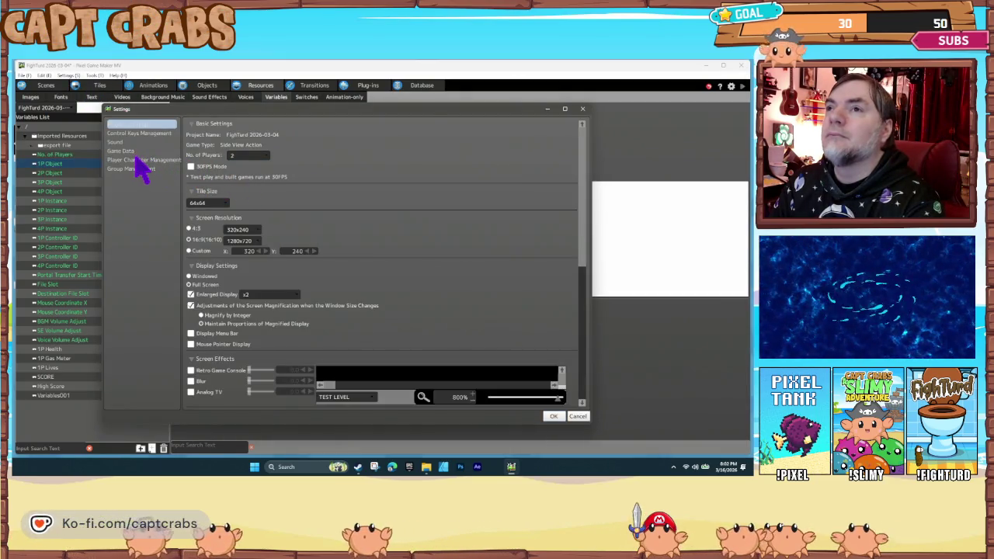
Register Turdy as the 2P player character and save the settings.
click(138, 160)
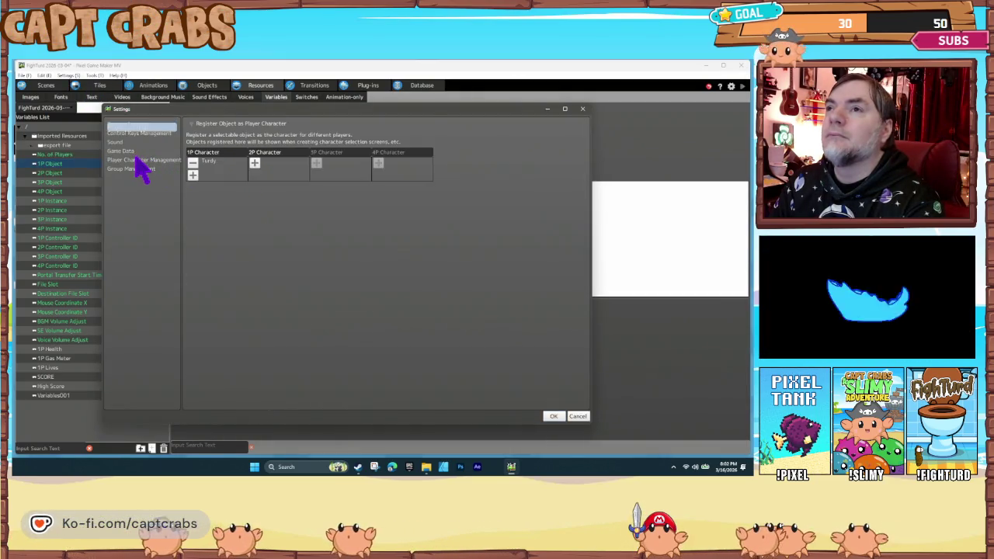
click(254, 165)
click(431, 288)
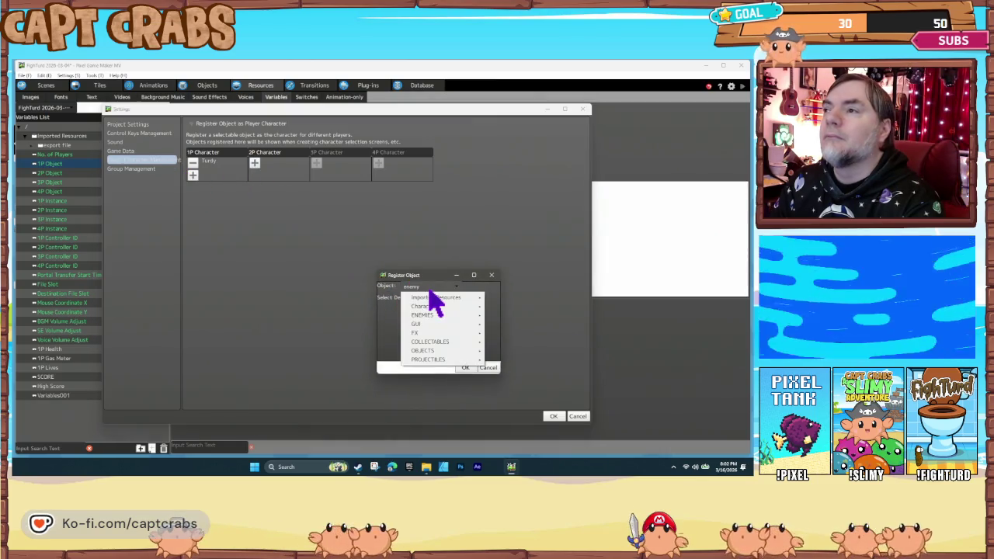
click(513, 317)
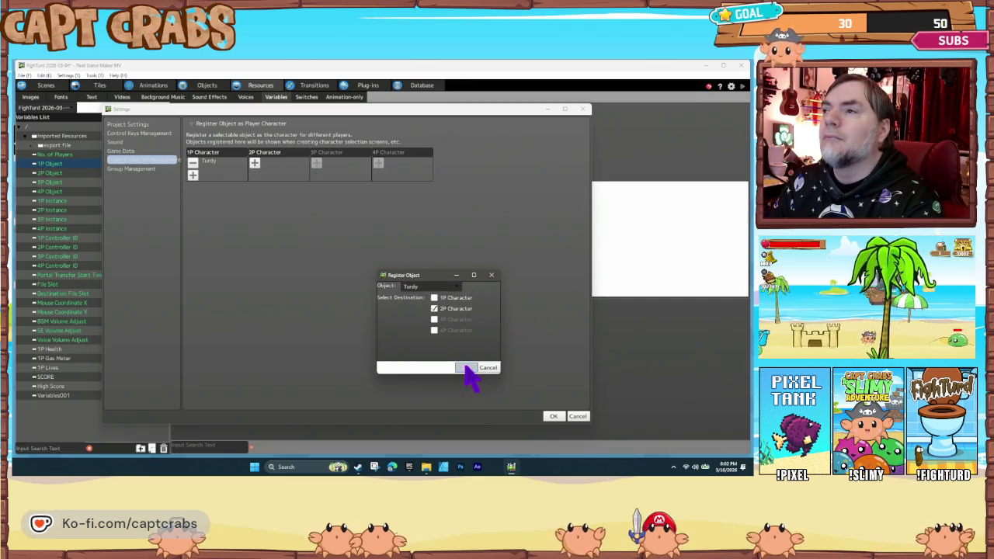
click(465, 368)
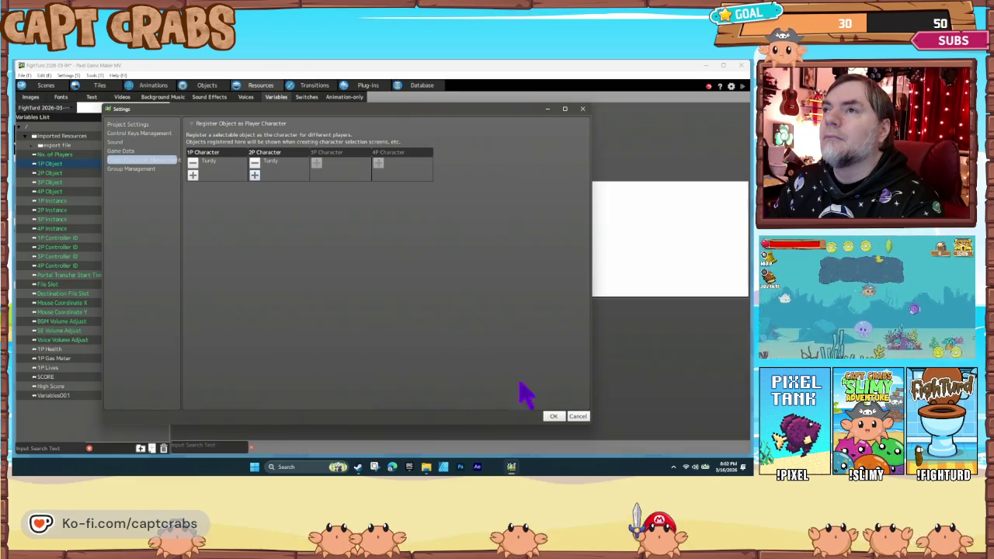
click(551, 416)
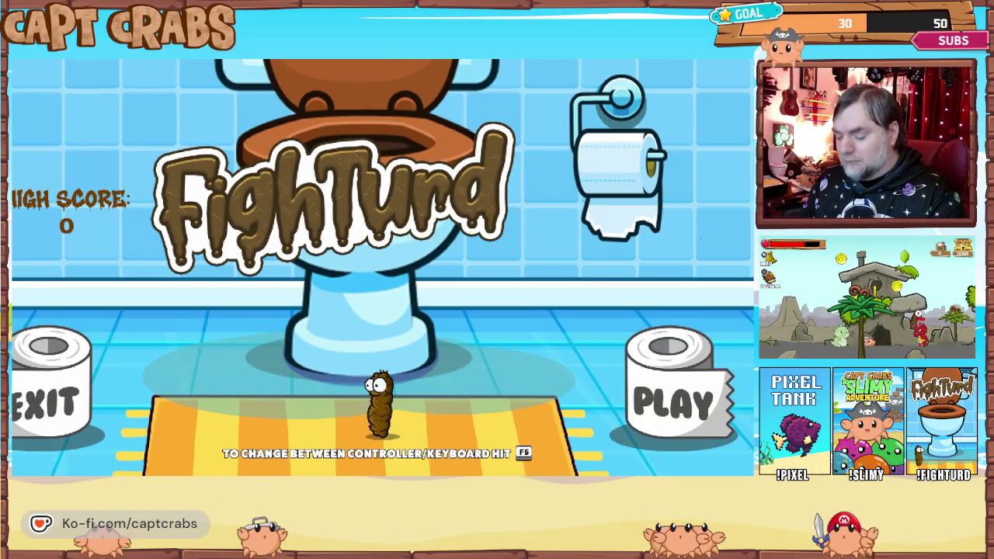
Quit the FightTurd playtest with Esc and Exit Game, returning to the editor.
key(Escape)
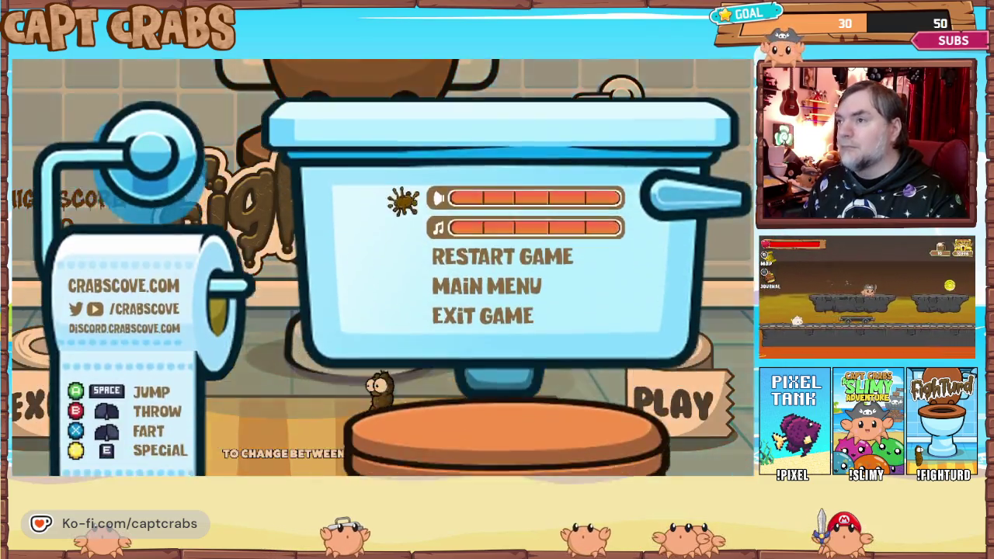
key(Down)
key(Down)
key(Return)
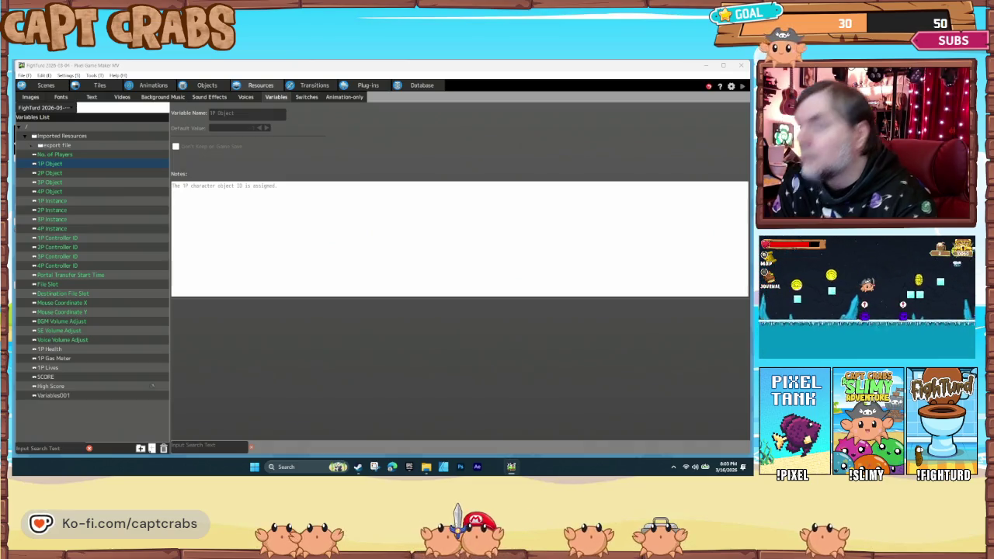
Open Turdy's action program and inspect IDLE's existing Change Switch/Variable action.
click(200, 88)
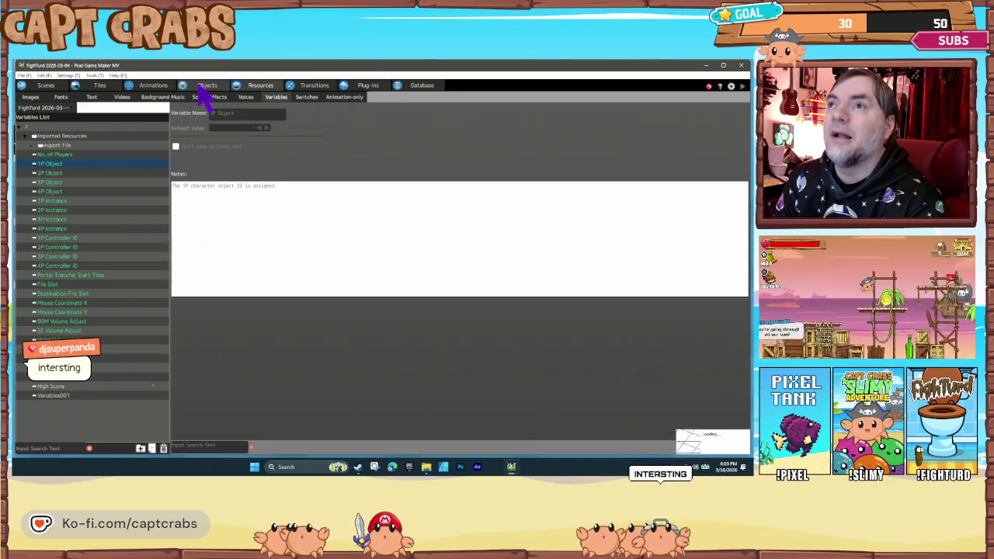
click(202, 87)
click(37, 144)
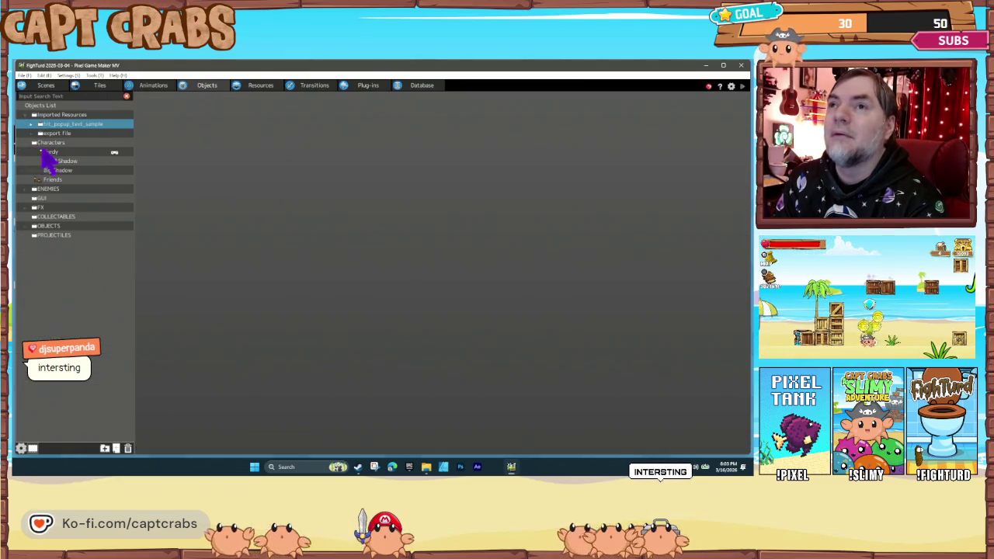
click(50, 152)
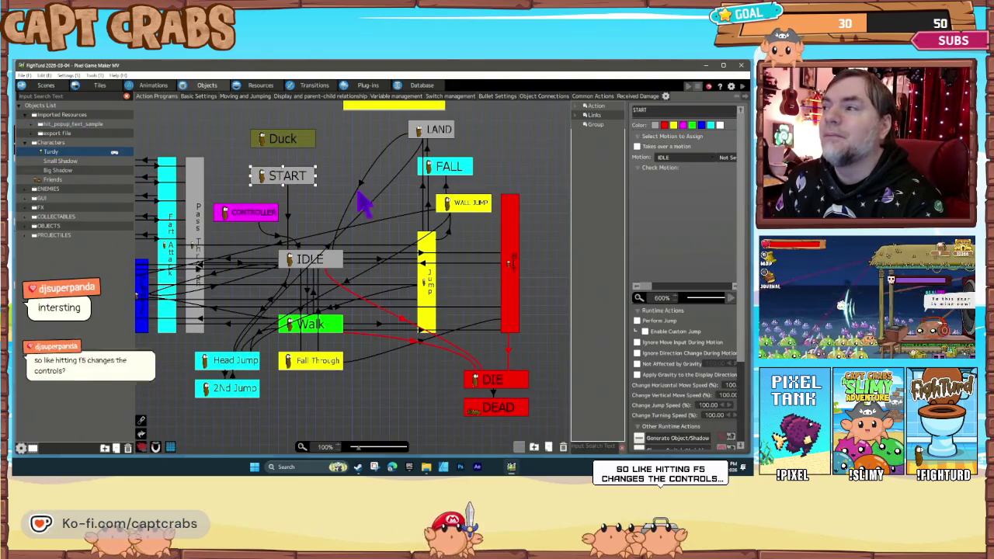
scroll(687, 392, down, 2)
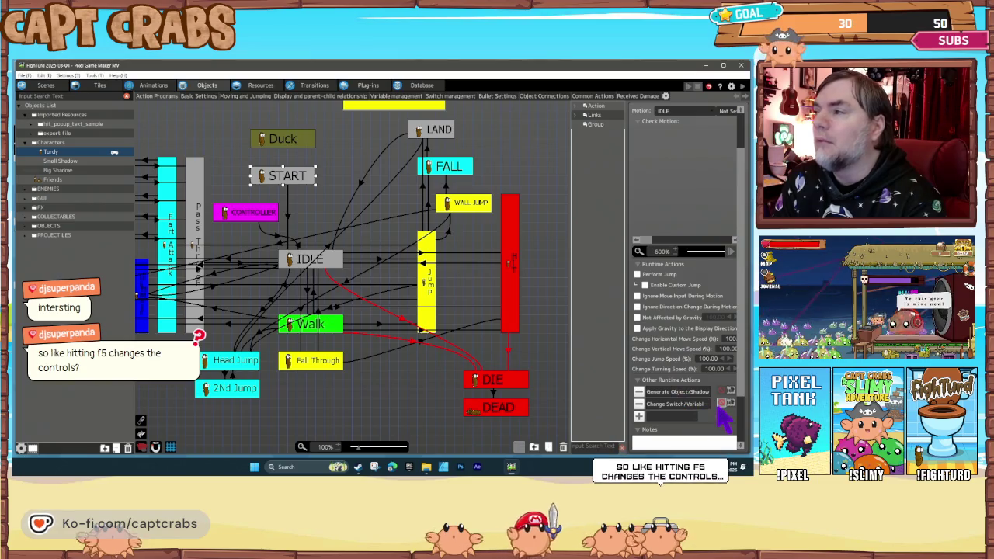
click(700, 405)
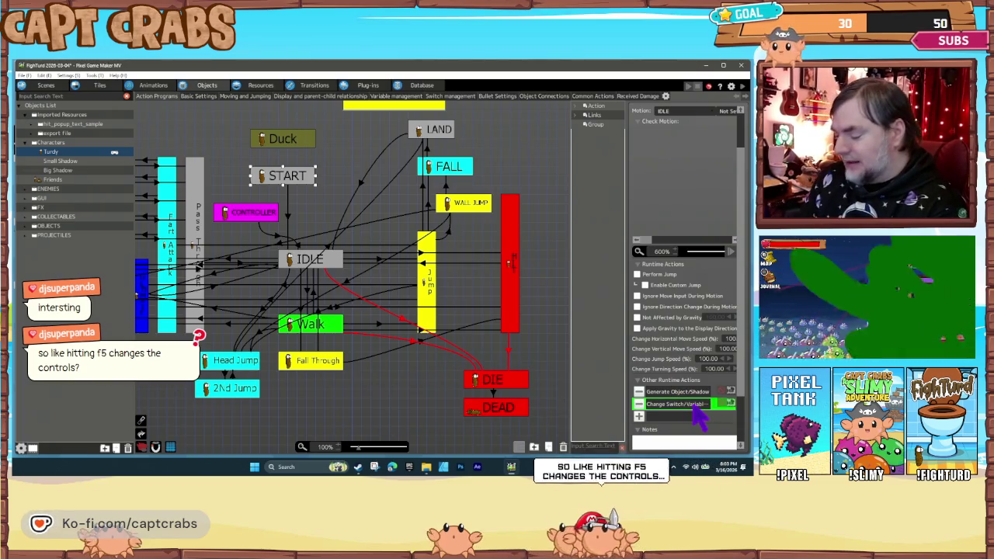
double_click(697, 407)
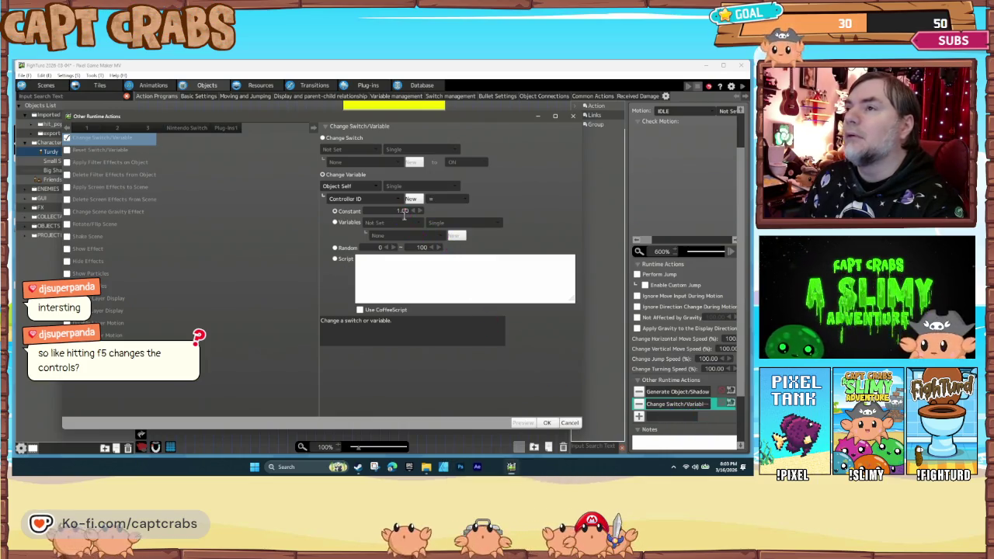
click(566, 424)
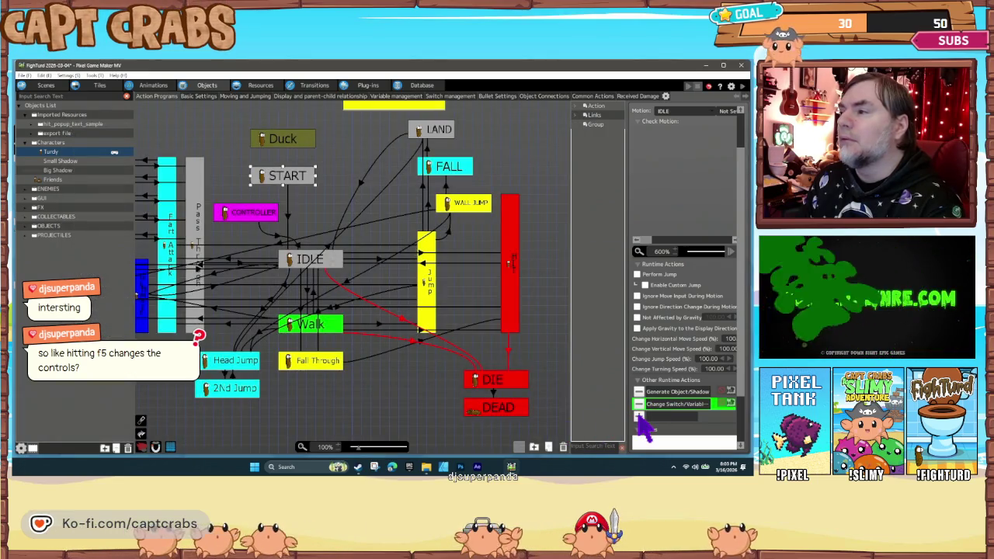
Add an IDLE Change Switch/Variable action targeting the common variable 1P Controller ID.
click(638, 417)
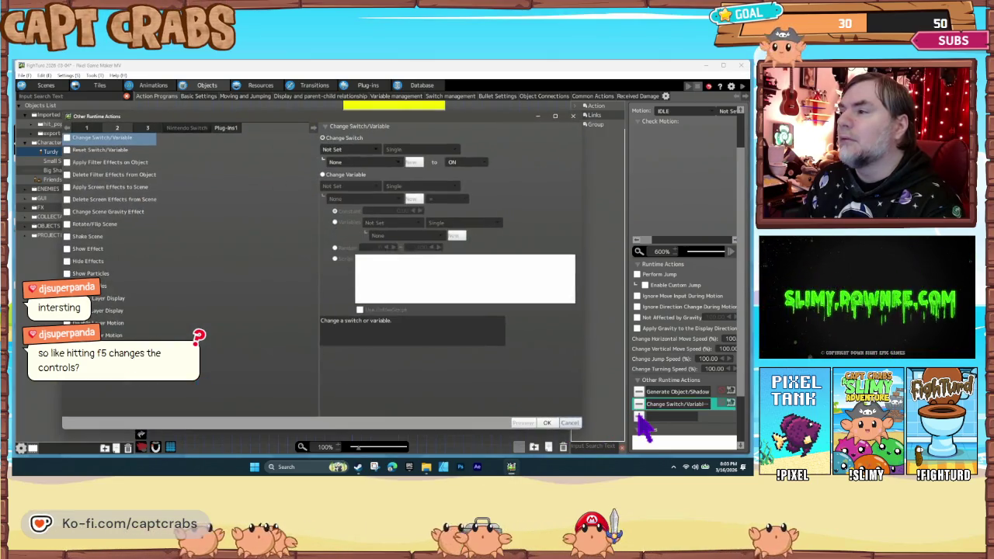
click(346, 175)
click(344, 187)
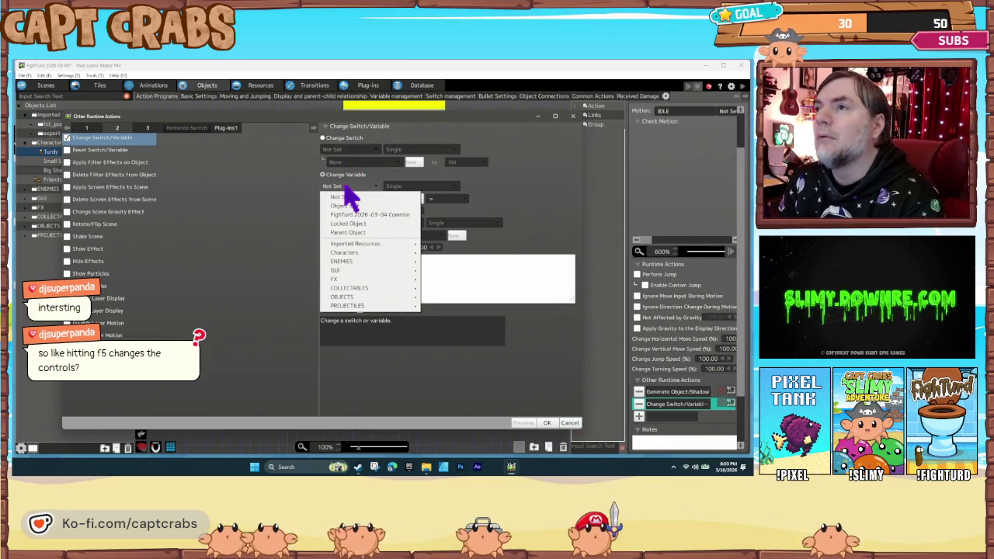
click(371, 215)
click(356, 198)
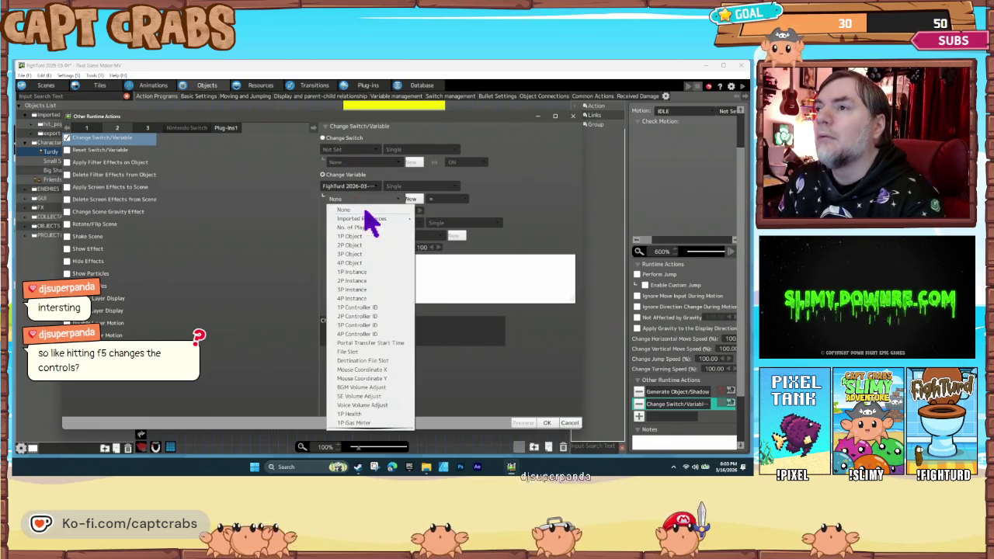
click(379, 308)
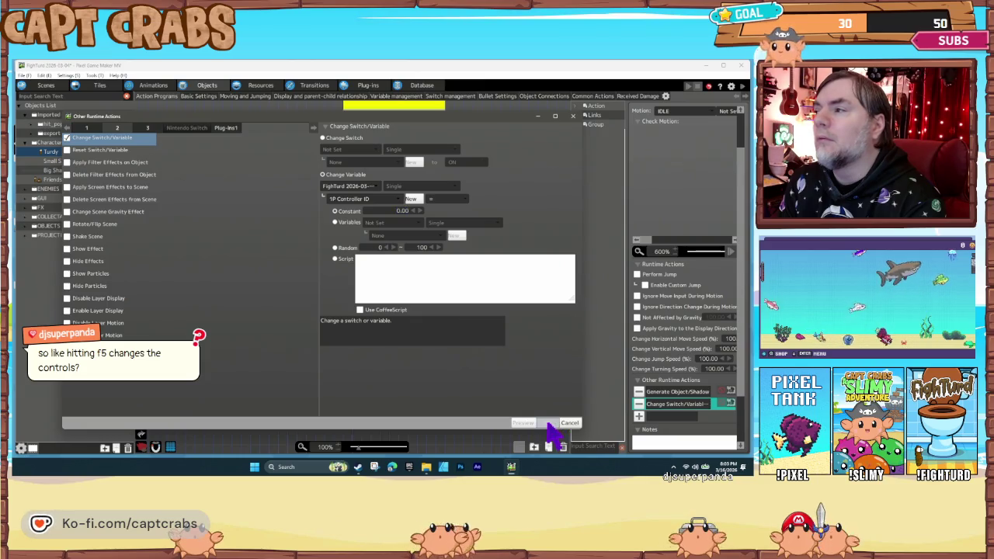
click(548, 424)
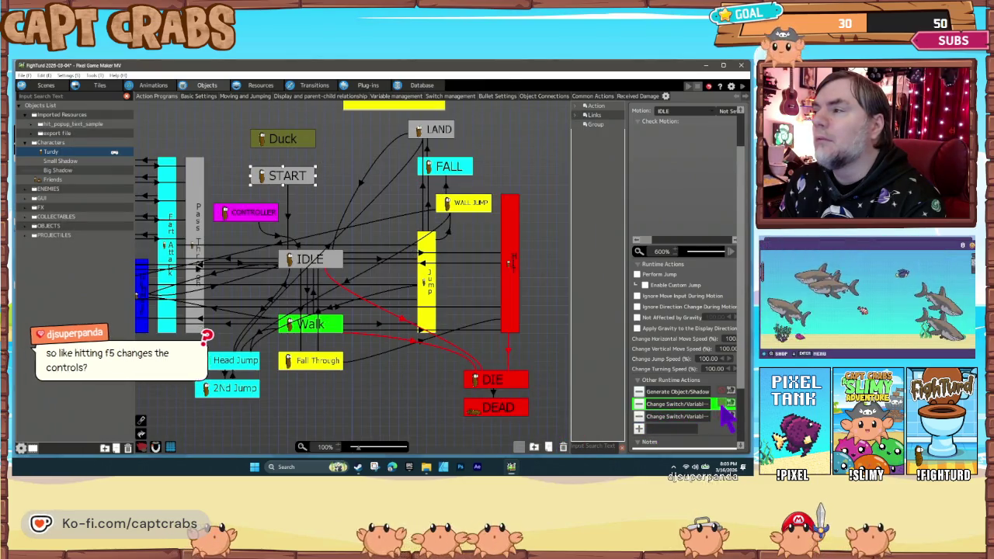
Duplicate the third variable action, retarget it to 2P Controller ID = 1, and playtest.
click(664, 417)
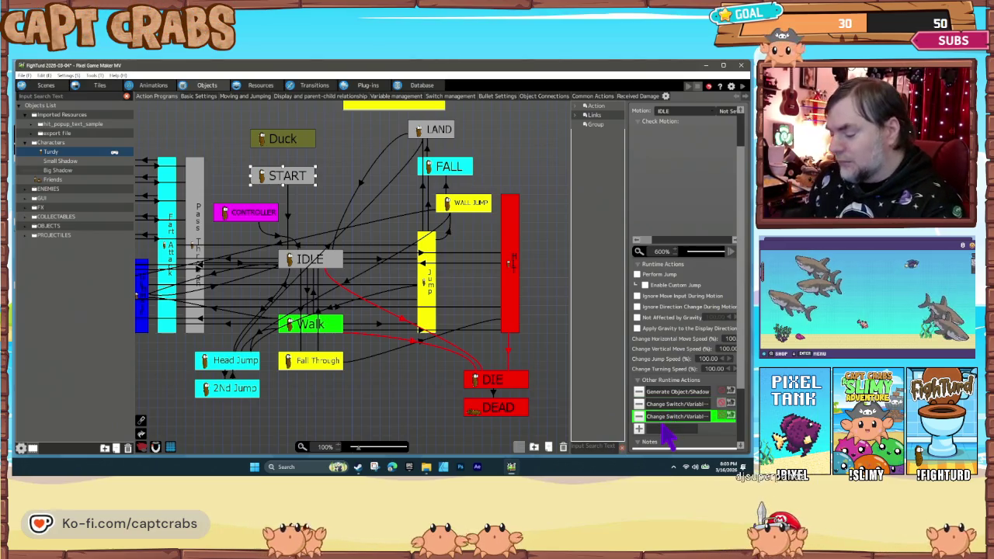
key(ctrl+v)
double_click(671, 430)
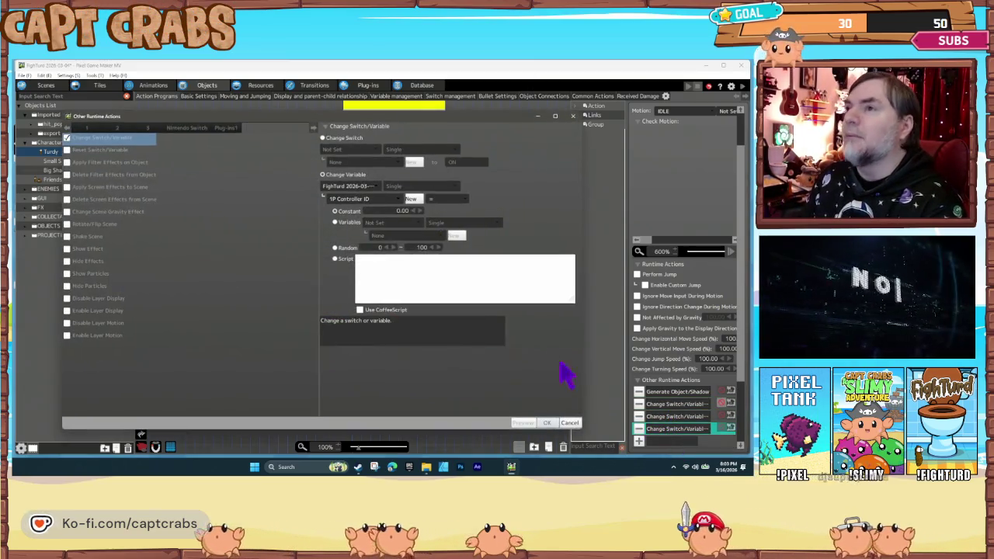
click(361, 199)
click(375, 316)
text(1)
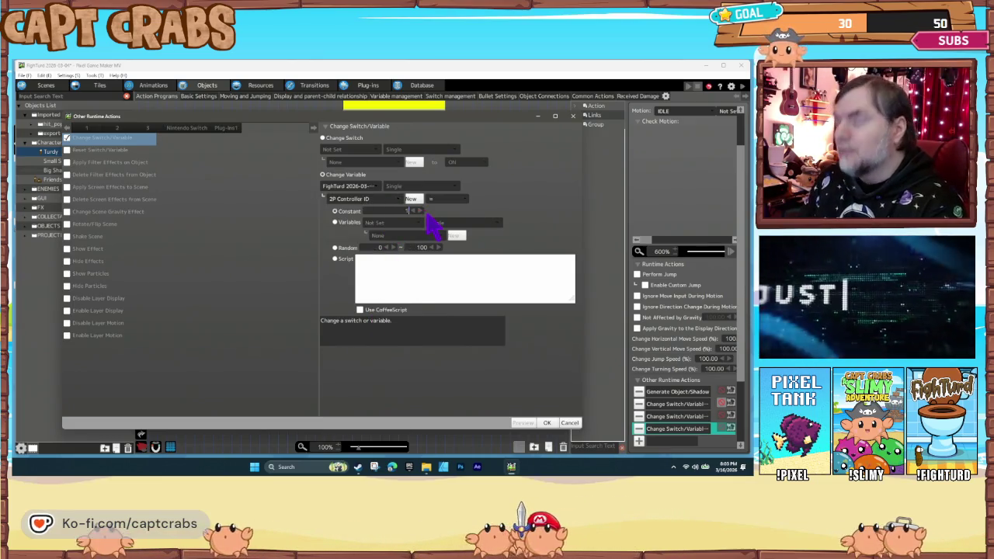
click(549, 423)
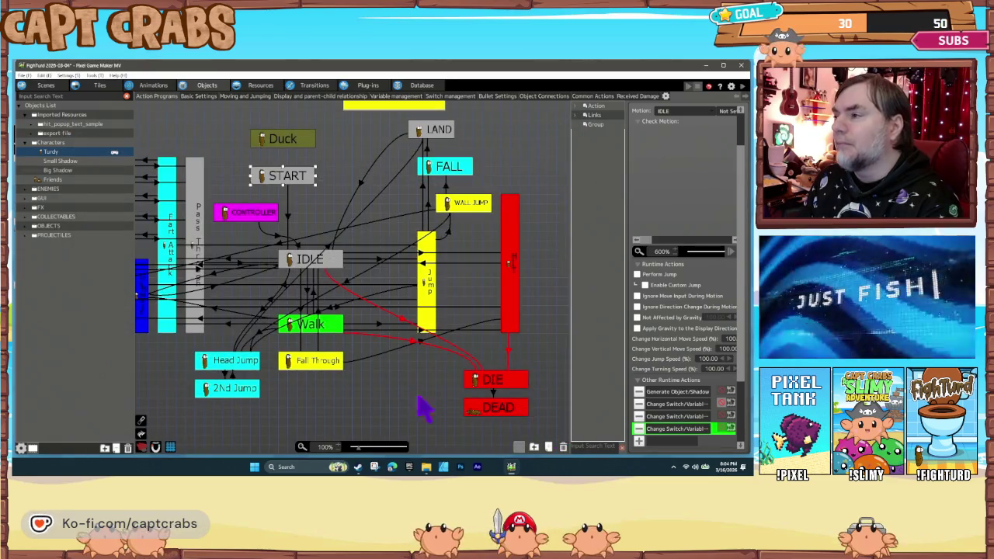
click(396, 406)
key(F5)
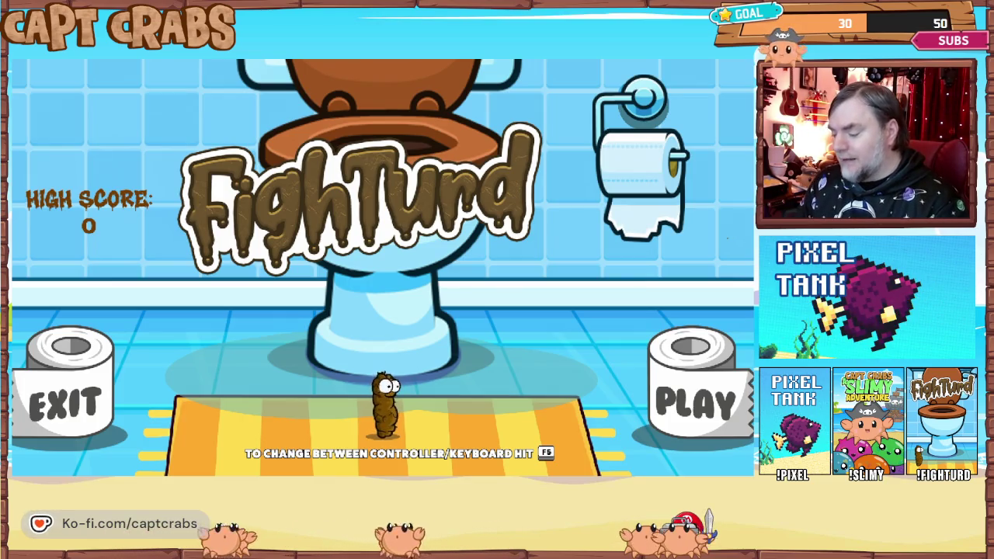
key(Escape)
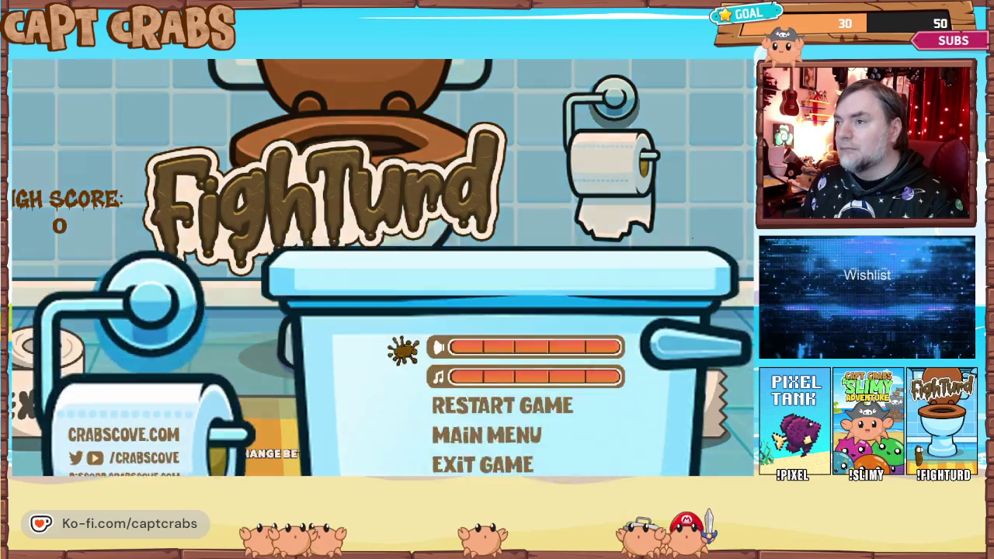
key(Down)
key(Down)
key(Down)
key(Return)
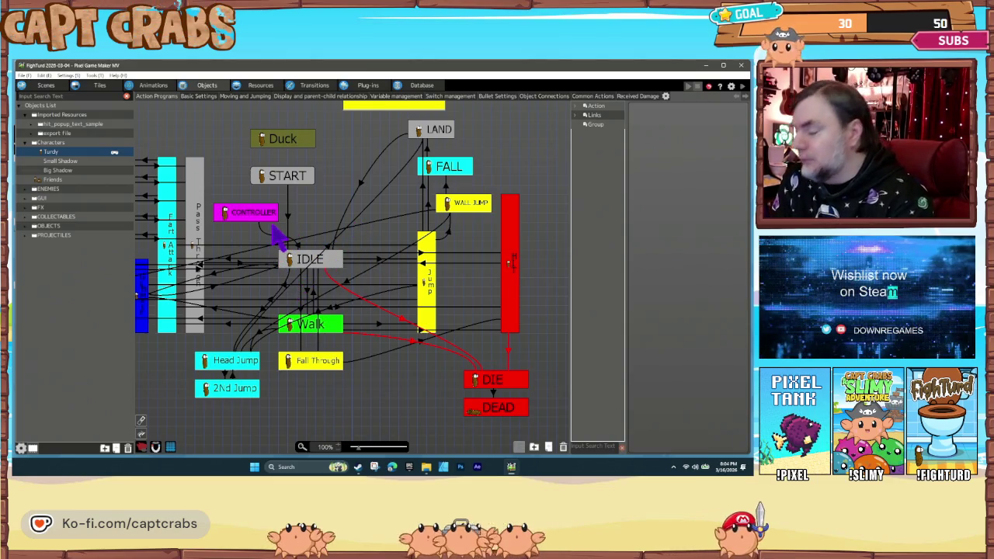
Select the START state and pick its third Change Switch/Variable runtime action.
click(289, 176)
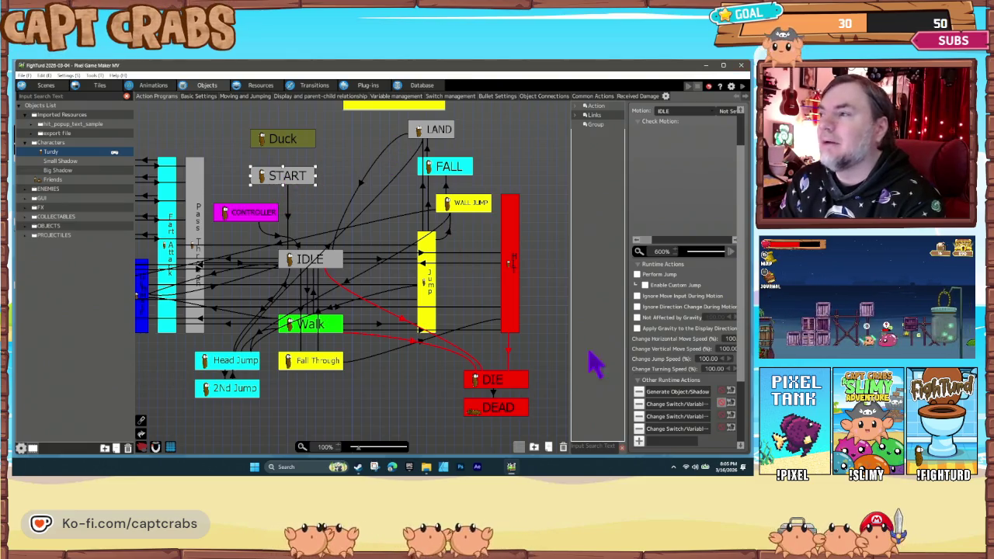
click(665, 417)
Check the 1P and 2P Controller ID actions unchanged, then open the project Settings.
double_click(665, 417)
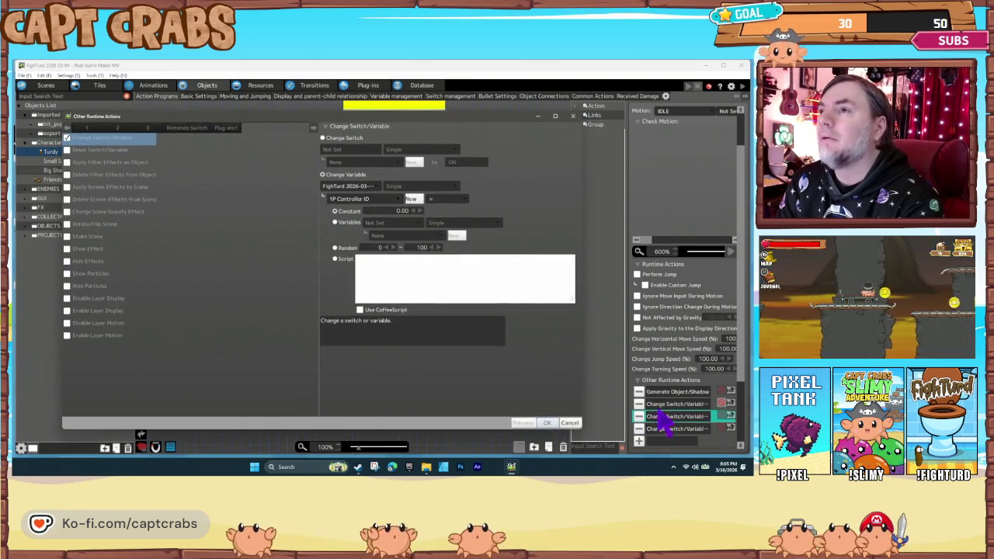
click(570, 423)
double_click(682, 432)
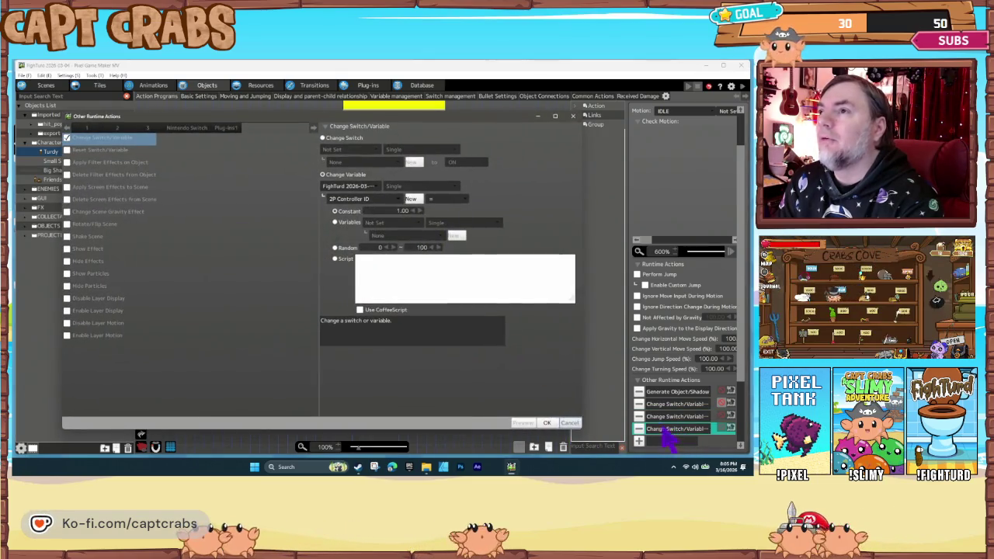
click(545, 423)
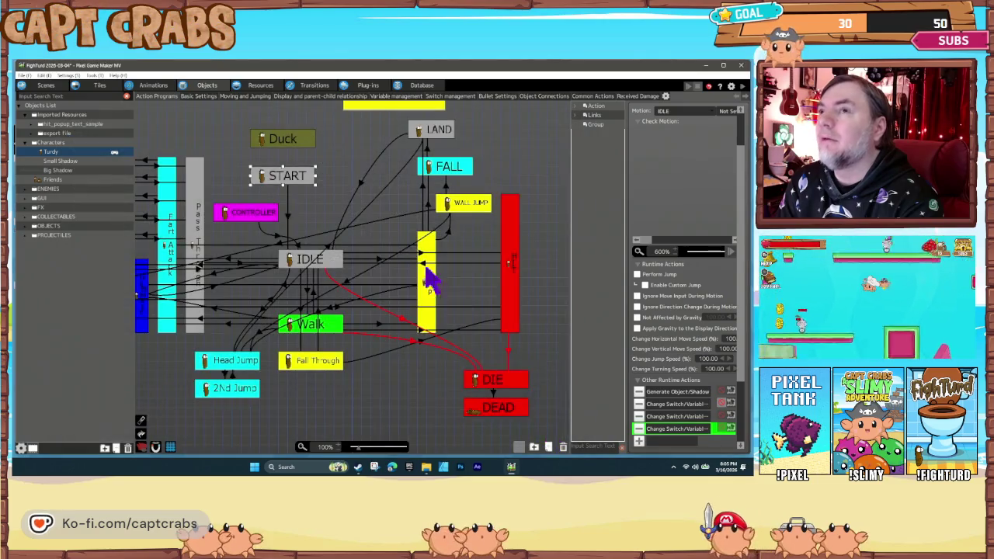
click(68, 75)
click(73, 87)
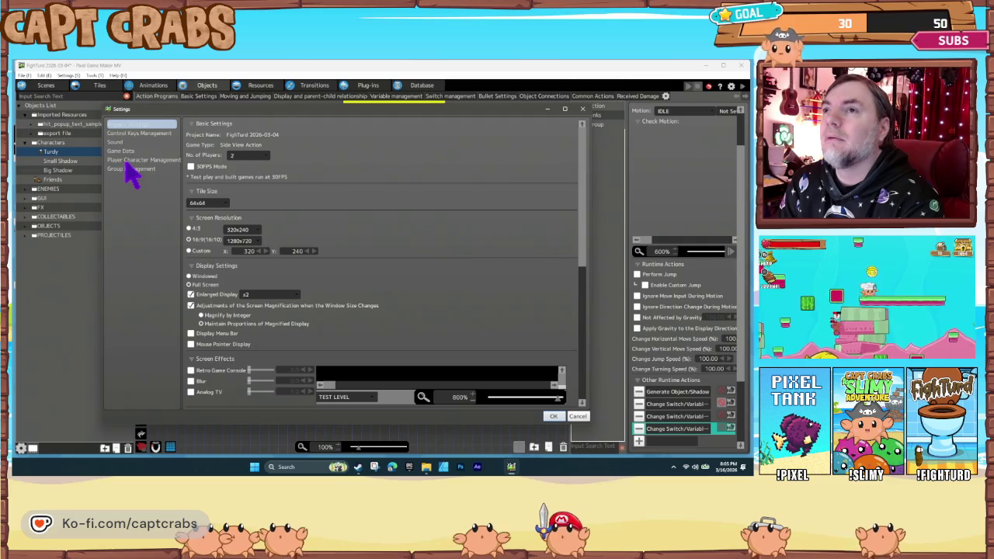
Remove Turdy as 1P Character, re-register Turdy for 1P and 2P, and apply.
click(128, 161)
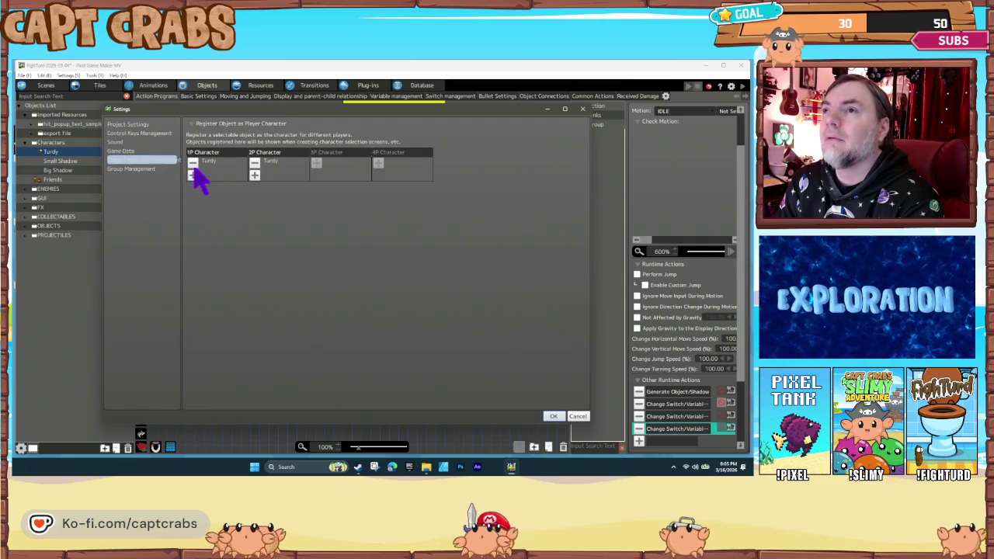
click(192, 163)
click(192, 163)
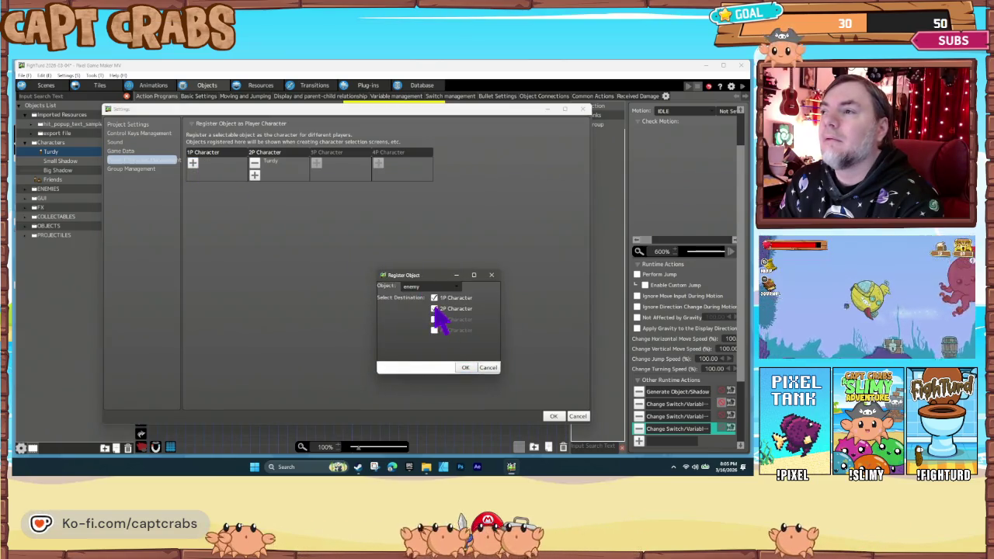
click(423, 285)
mouse_move(435, 305)
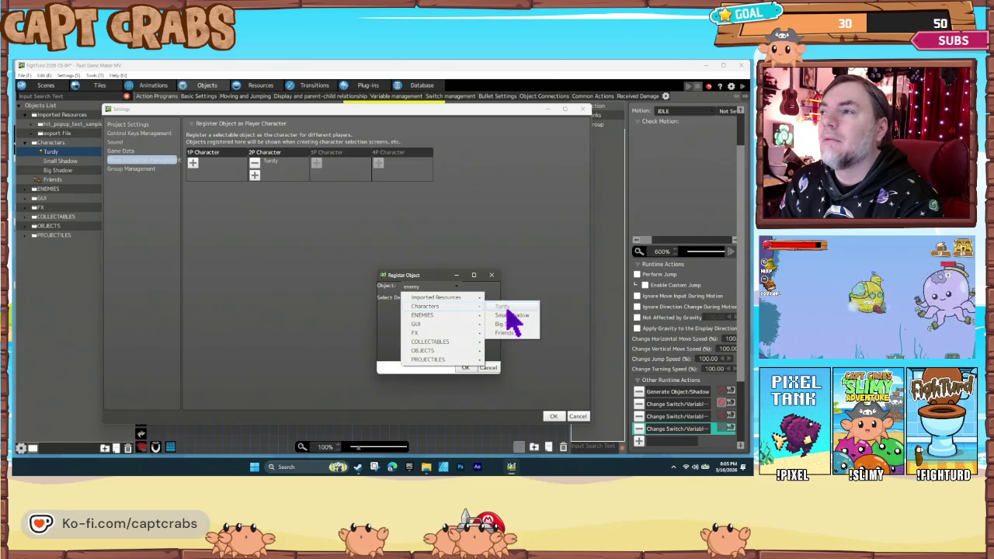
click(491, 369)
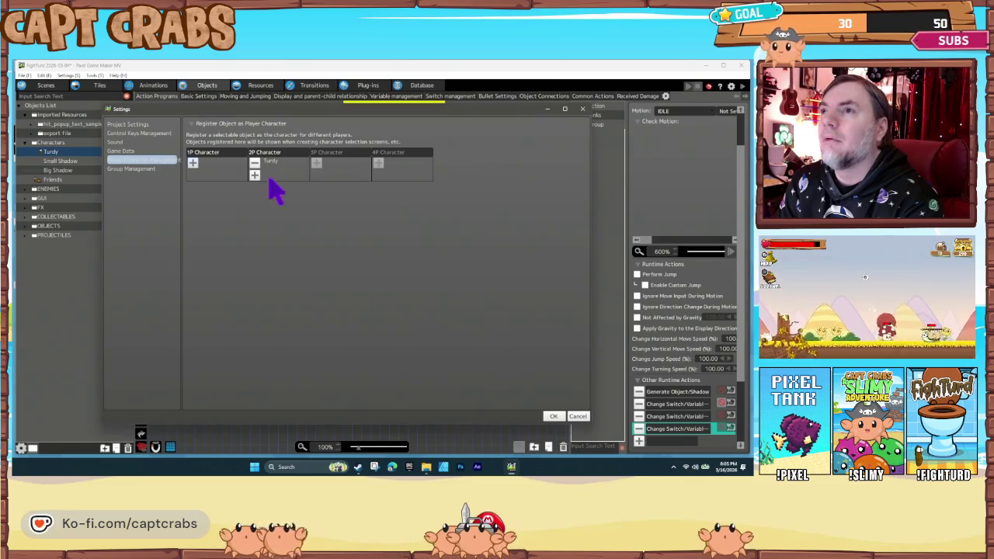
click(194, 164)
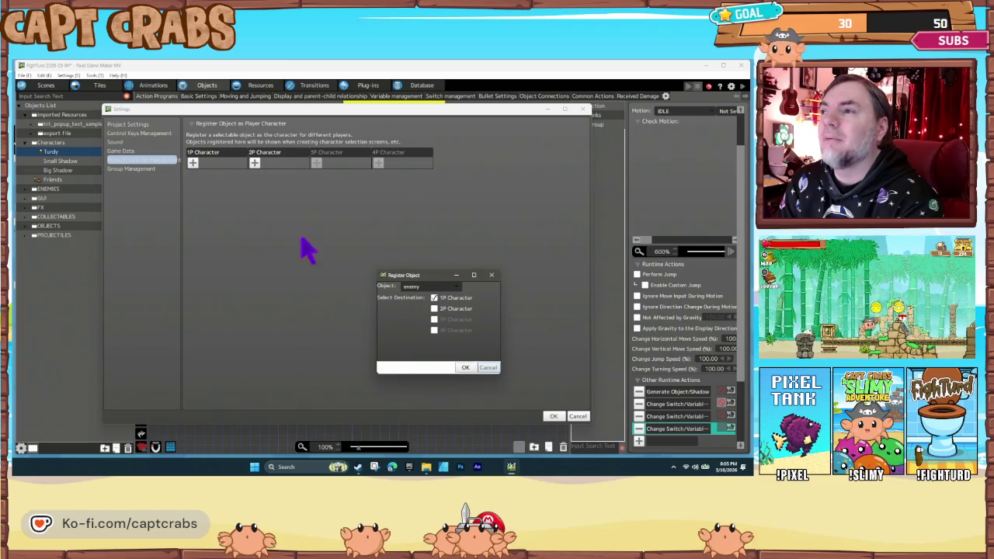
click(420, 287)
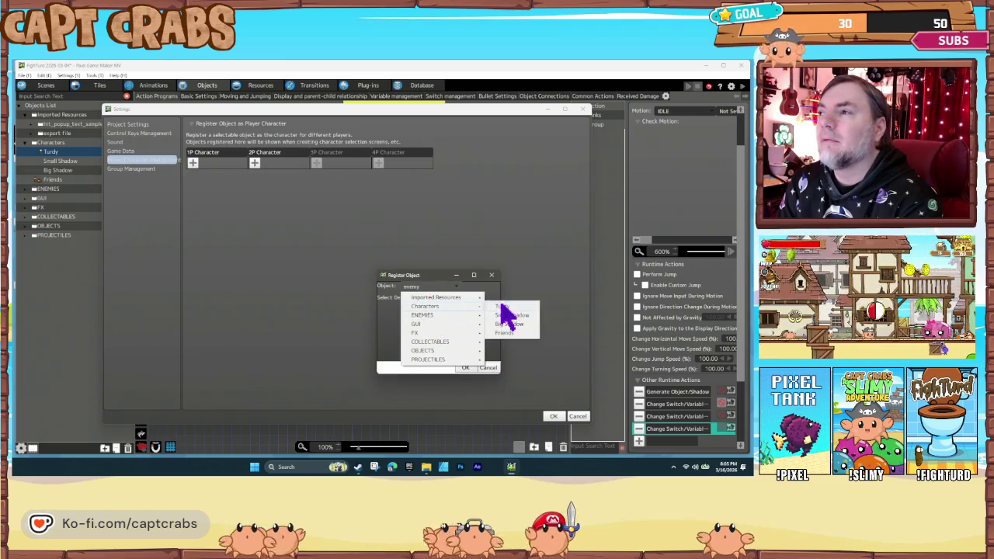
click(501, 307)
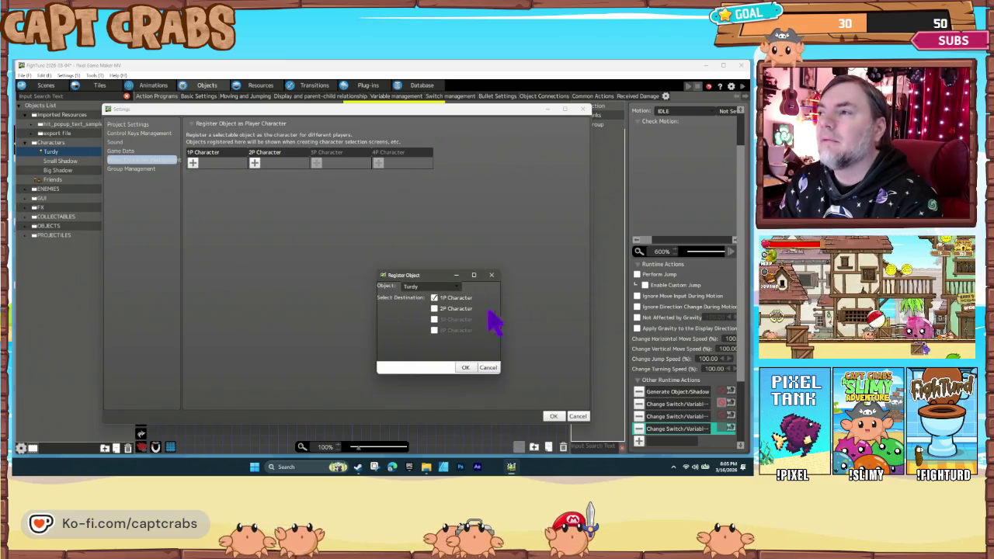
click(465, 367)
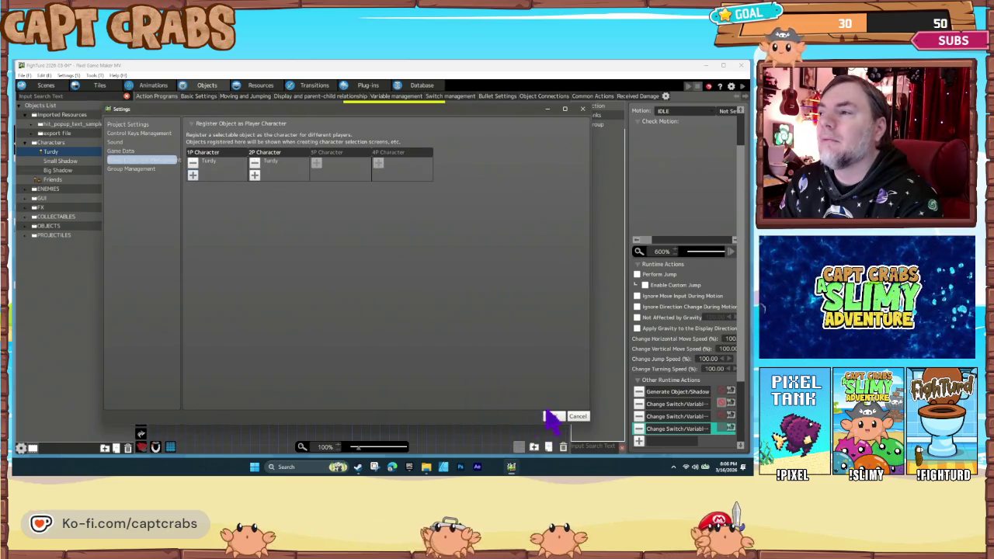
click(553, 417)
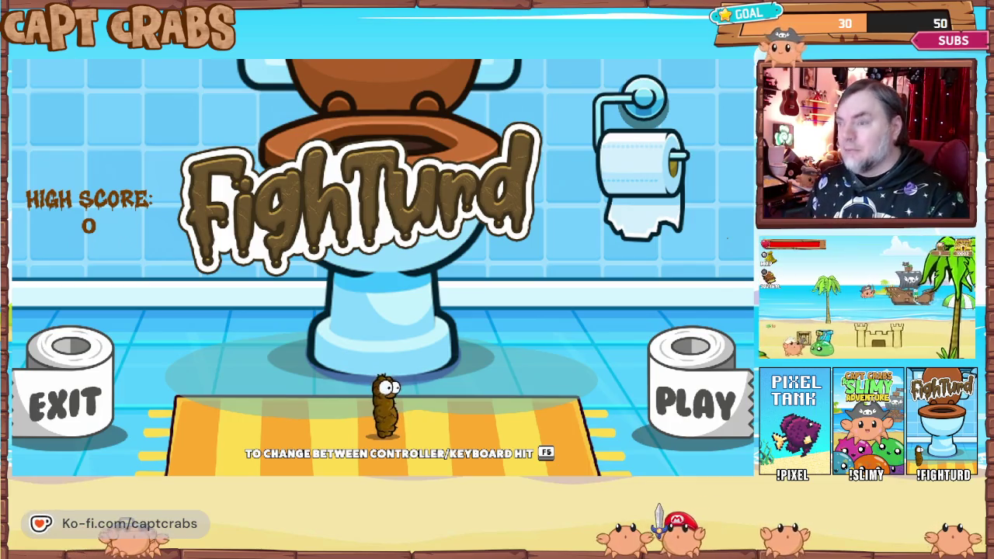
Walk Turdy right and left in the playtest, then exit back to the editor.
key(Right)
key(Left)
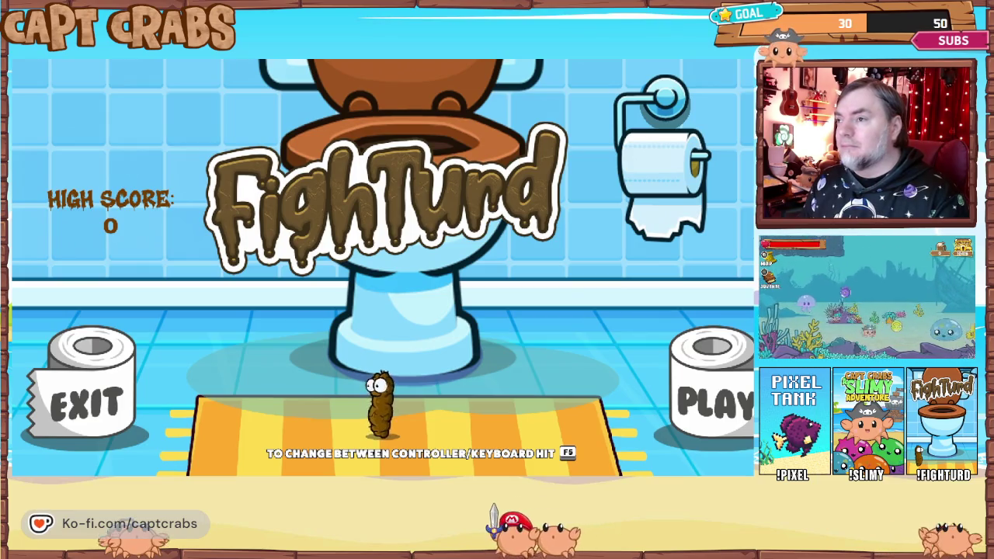
key(Escape)
key(Down)
key(Down)
key(Return)
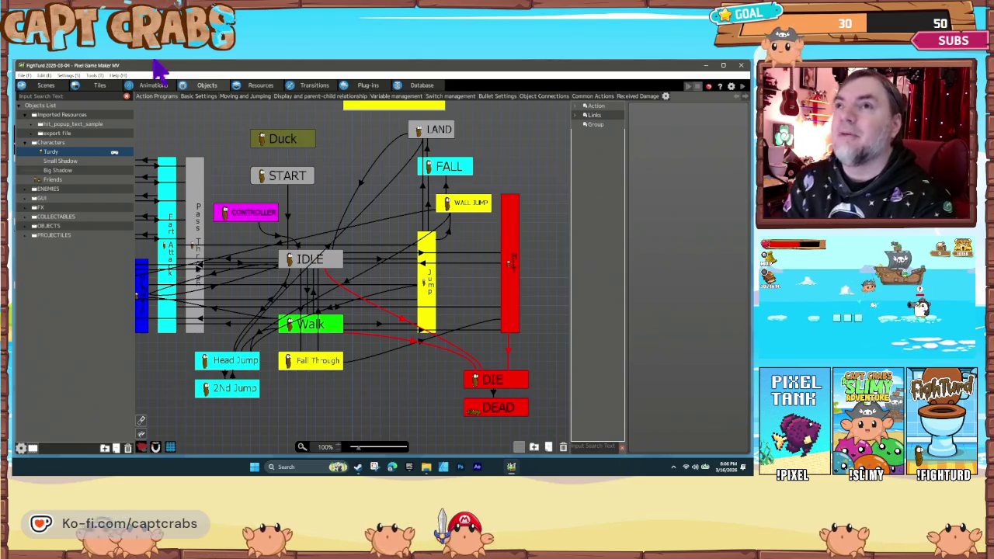
Open Control Keys Management, scroll the key table, and edit one input's Controller key setting.
click(68, 75)
click(78, 100)
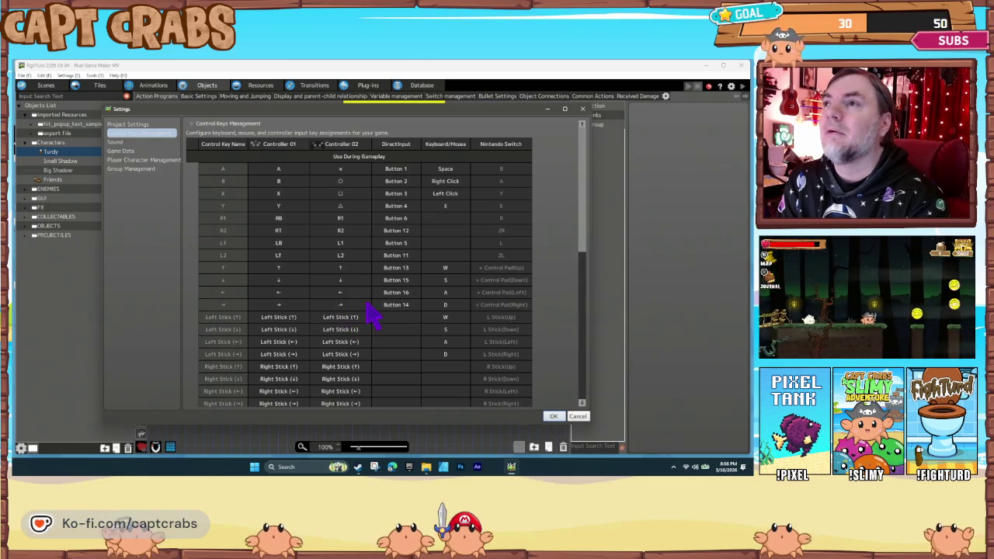
scroll(372, 315, down, 1)
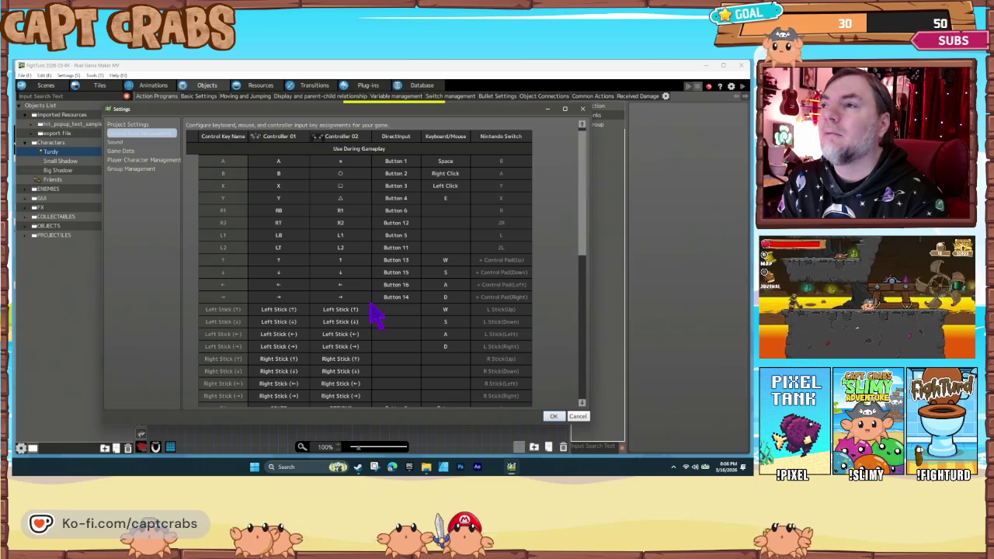
scroll(371, 302, down, 3)
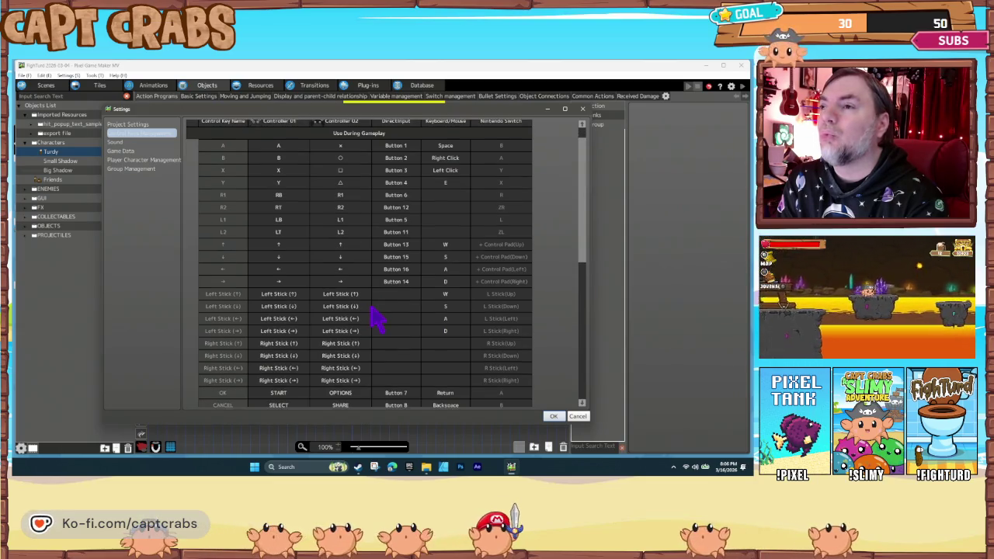
scroll(377, 323, down, 5)
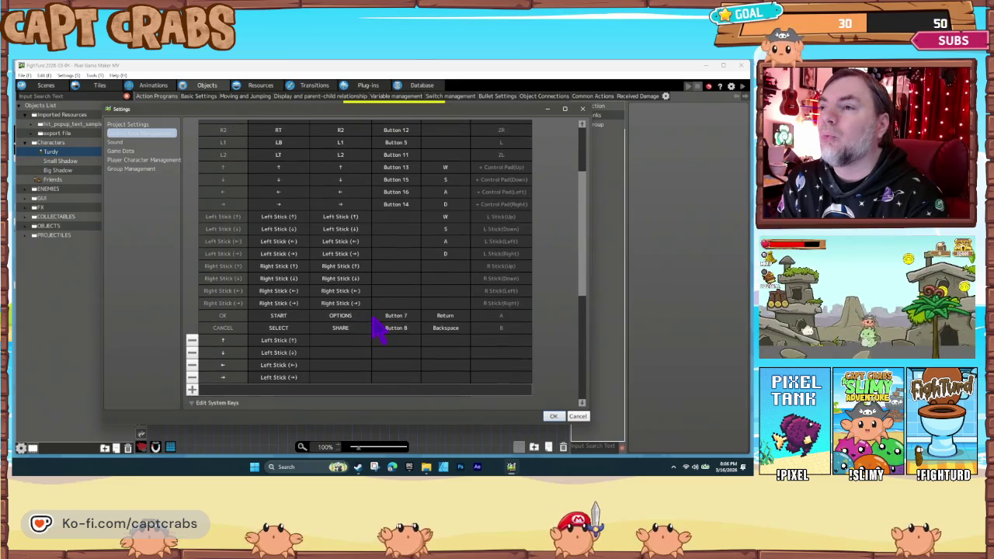
scroll(375, 334, down, 5)
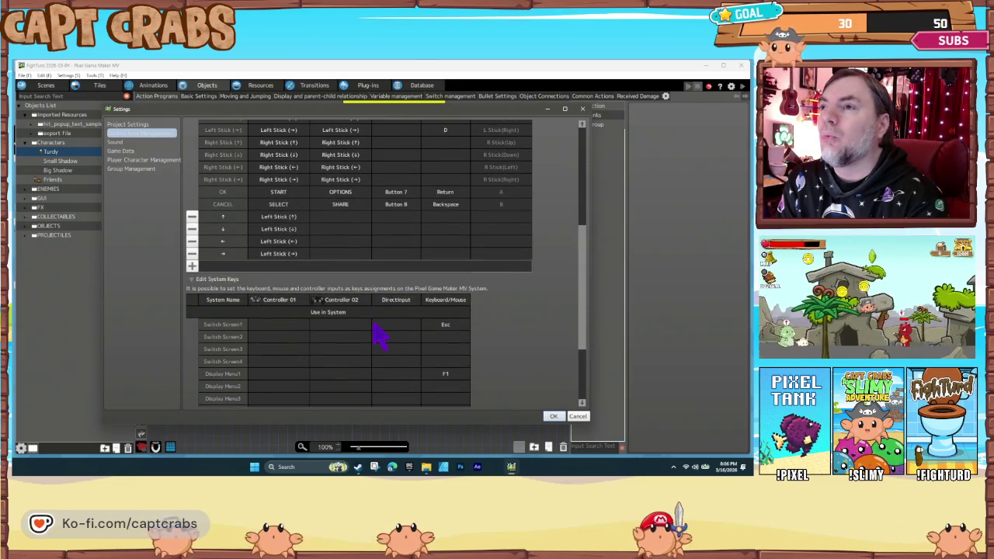
scroll(376, 336, up, 7)
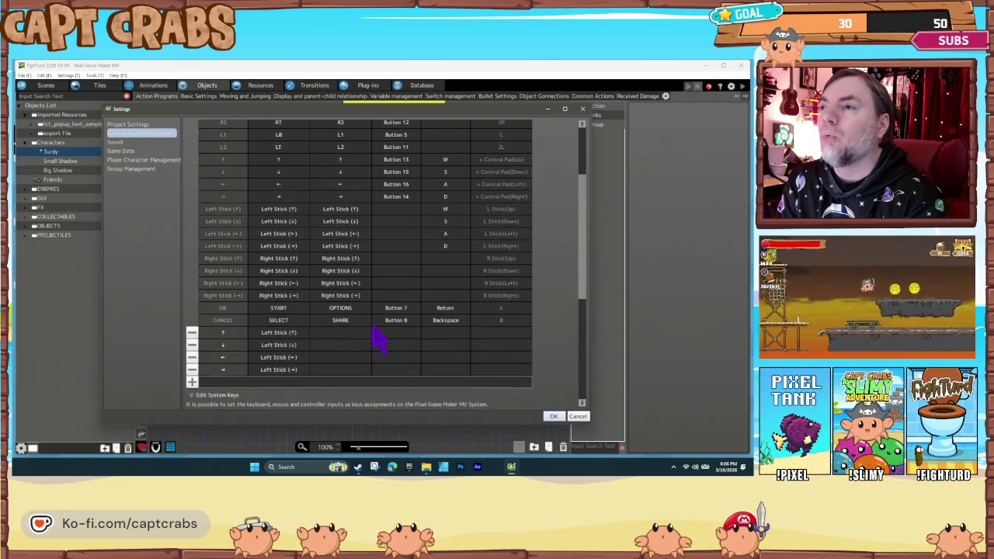
double_click(349, 340)
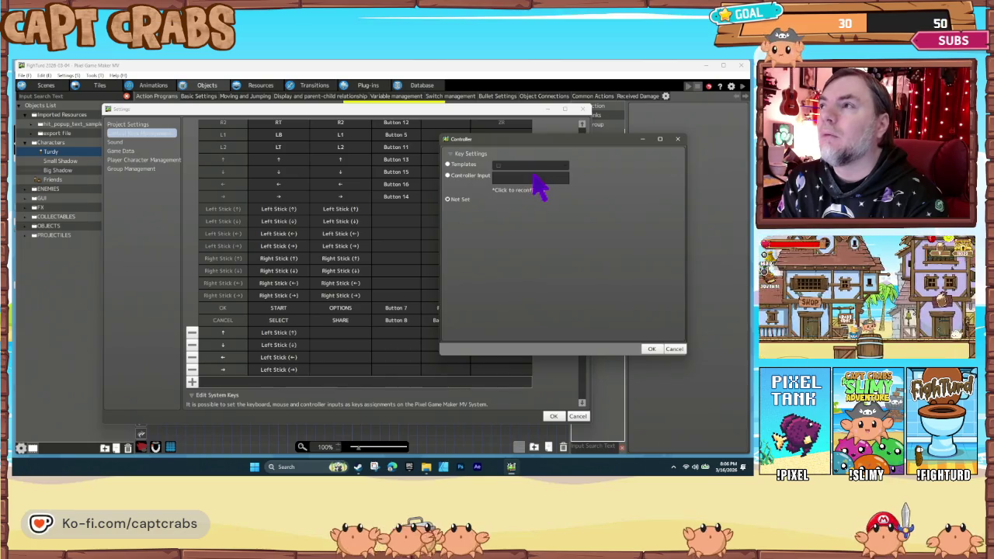
Map the Controller 02 up and down keys to Left Stick (↑) and Left Stick (↓).
click(448, 164)
click(526, 166)
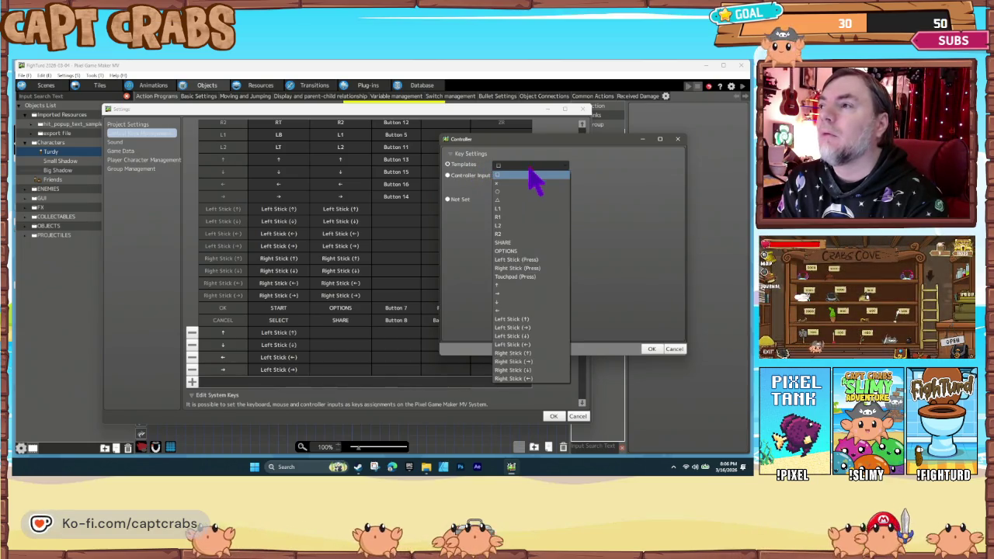
click(525, 319)
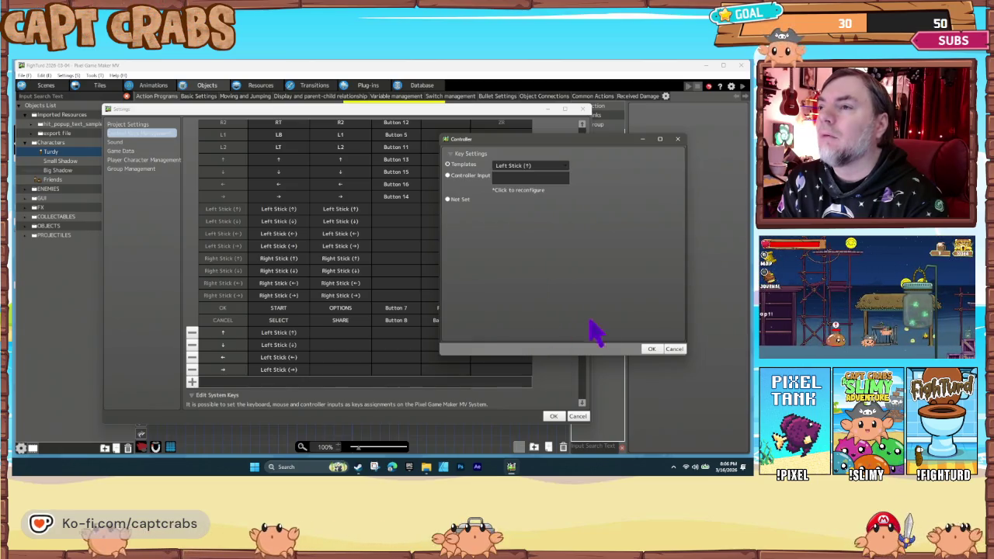
click(652, 349)
double_click(342, 345)
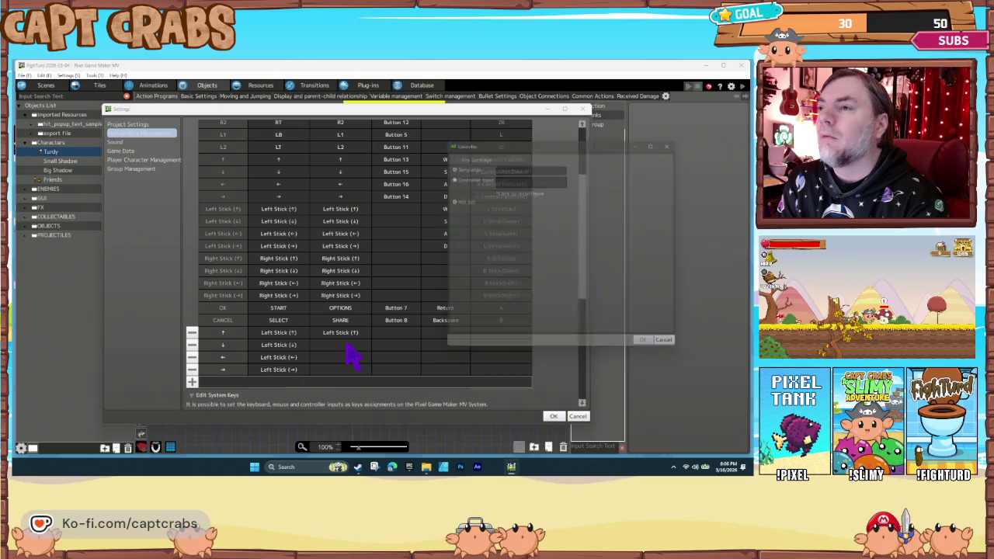
click(498, 165)
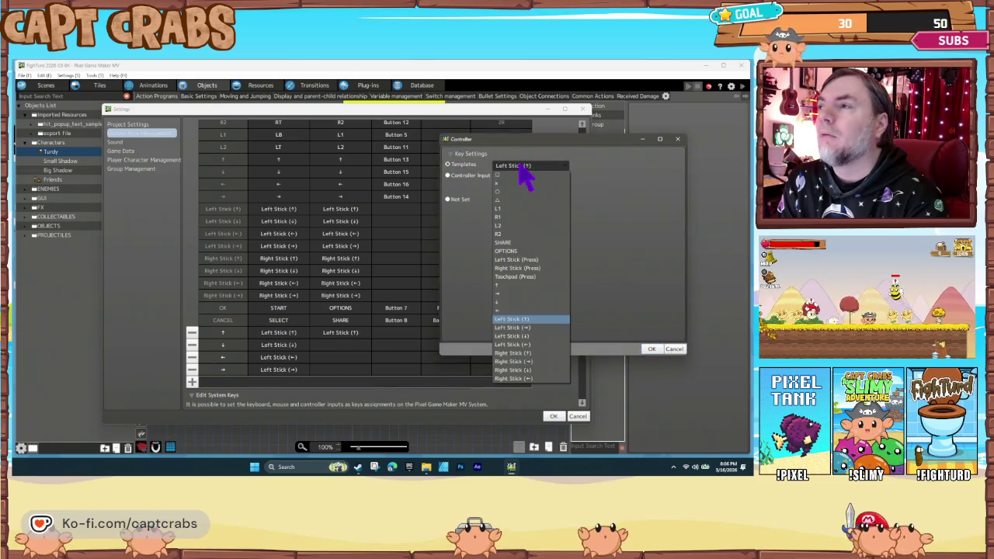
click(525, 337)
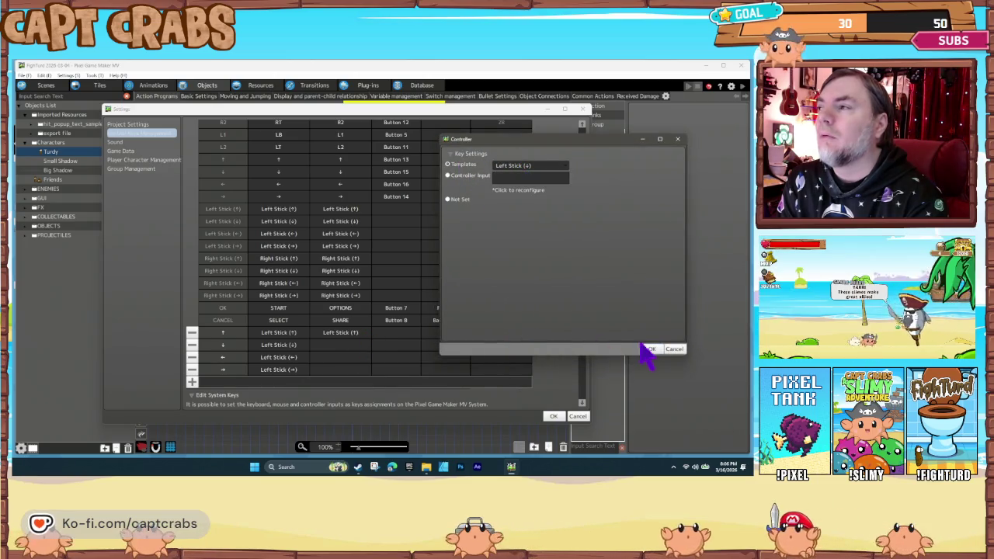
click(651, 349)
Map the Controller 02 left key to Left Stick (←) and right to Right Stick (→).
double_click(349, 368)
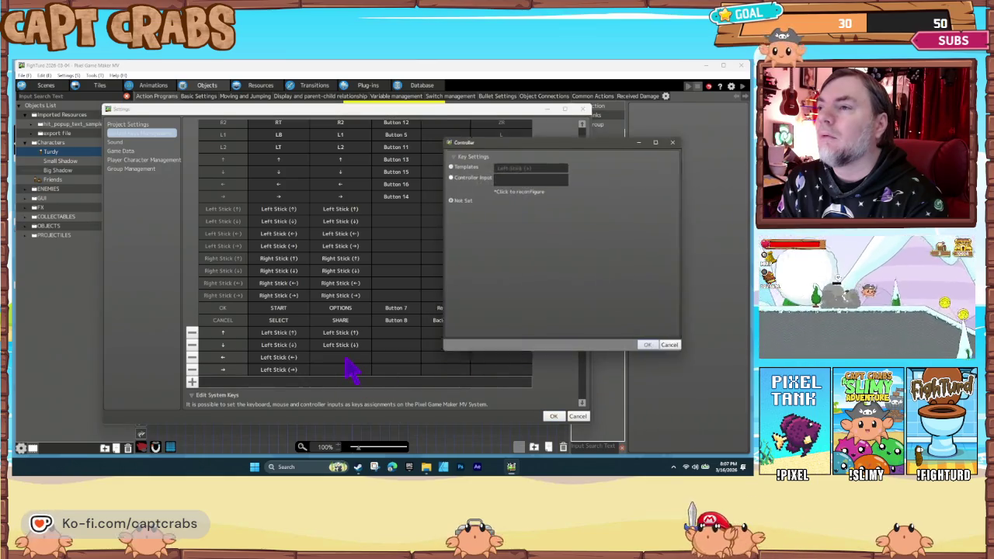
click(469, 165)
click(512, 167)
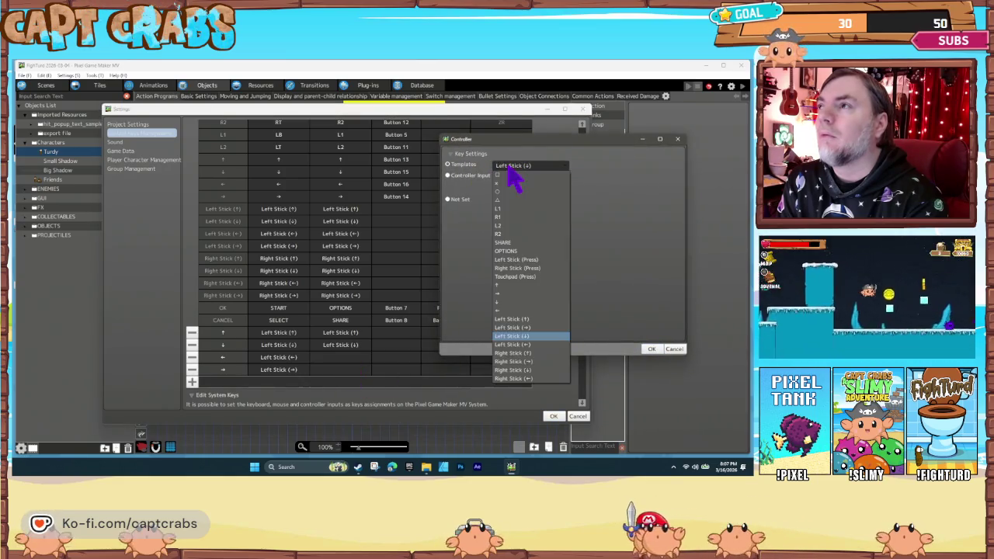
click(529, 344)
click(652, 349)
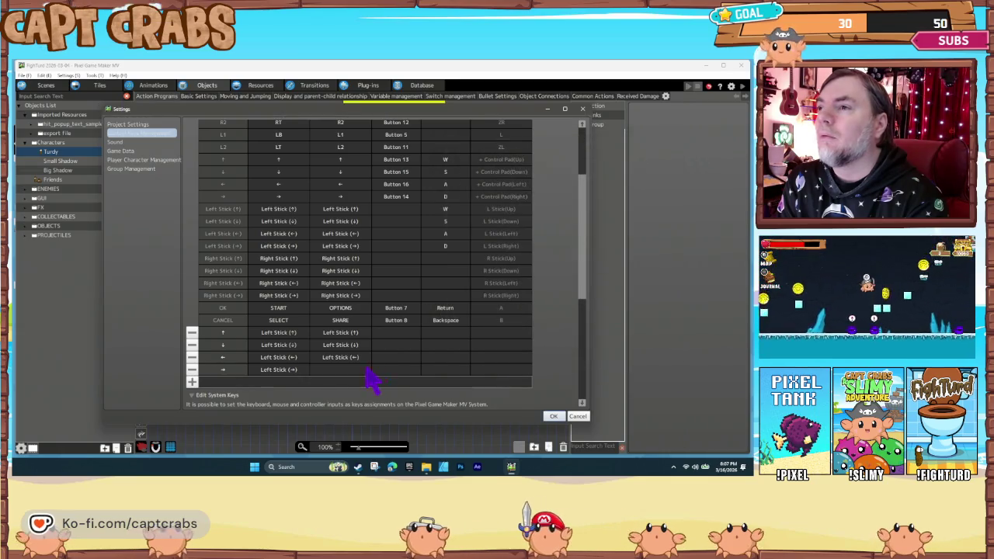
double_click(349, 369)
click(467, 167)
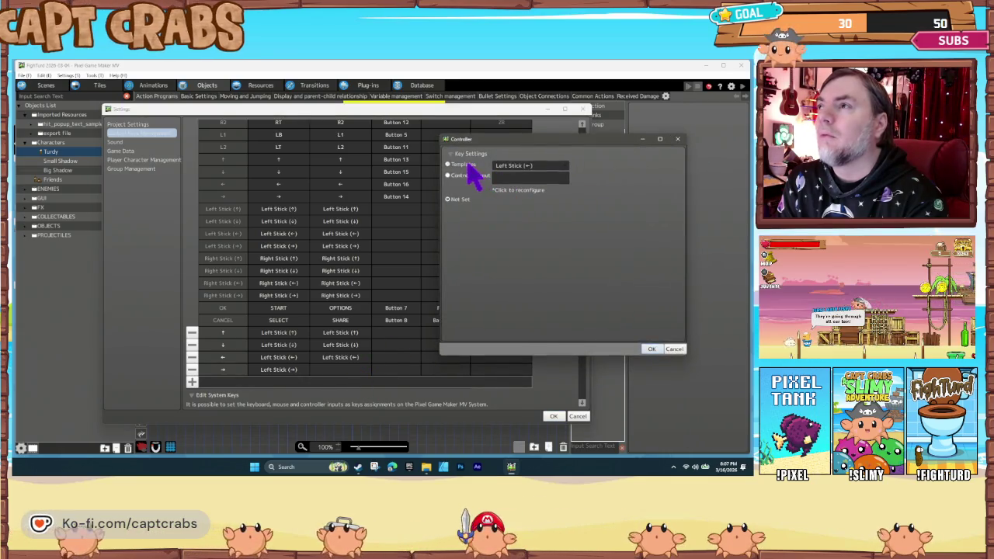
click(520, 167)
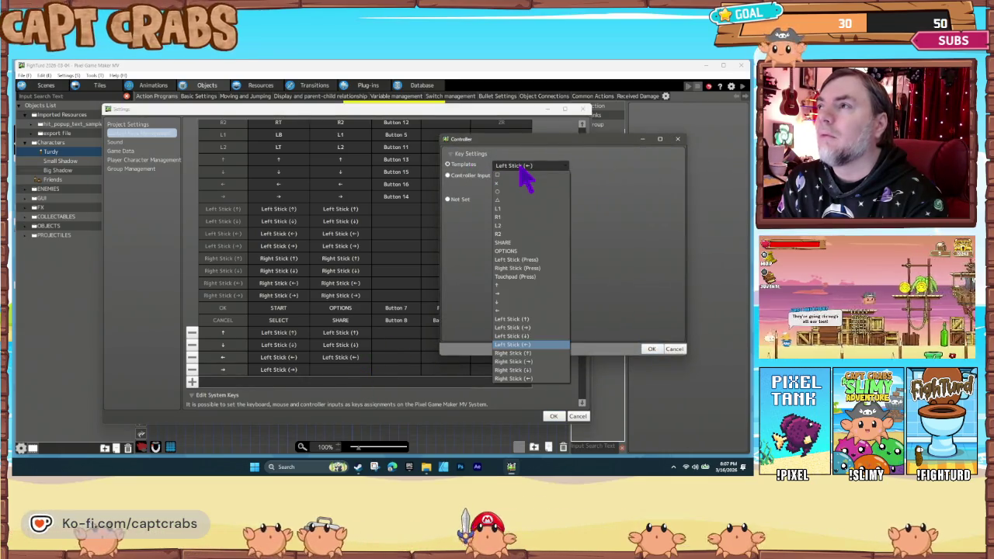
click(541, 362)
click(653, 350)
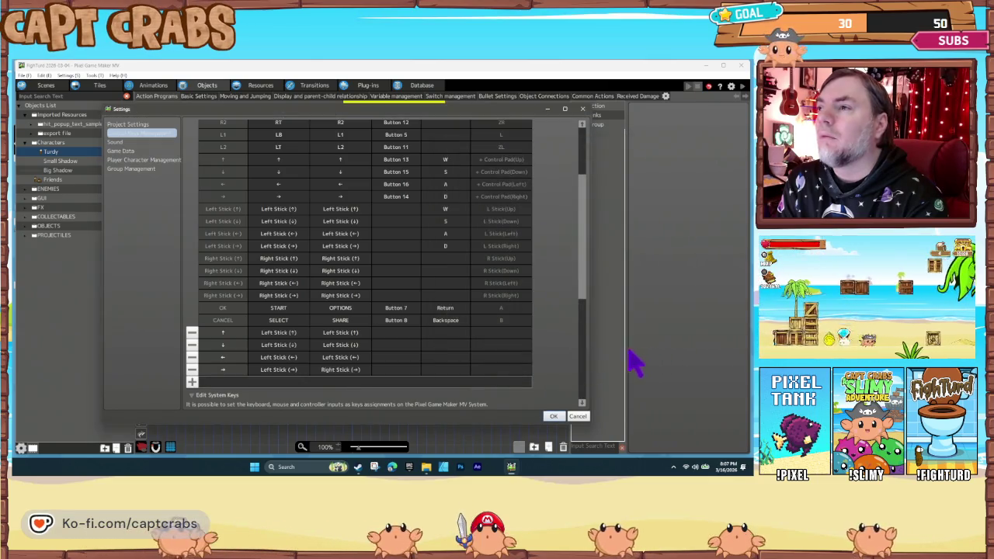
scroll(423, 351, down, 1)
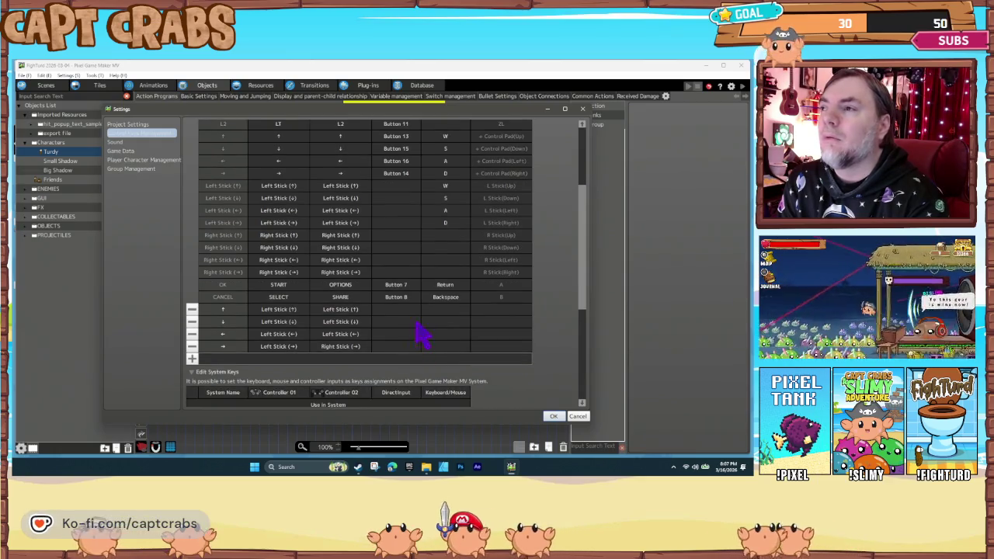
Bind the up direction to W and down to S on the keyboard.
click(447, 323)
click(513, 178)
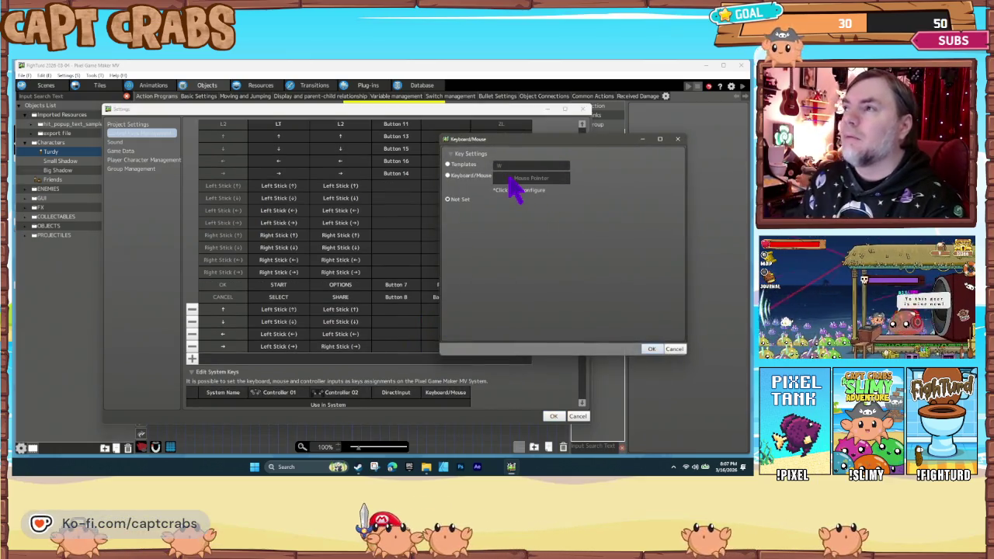
key(w)
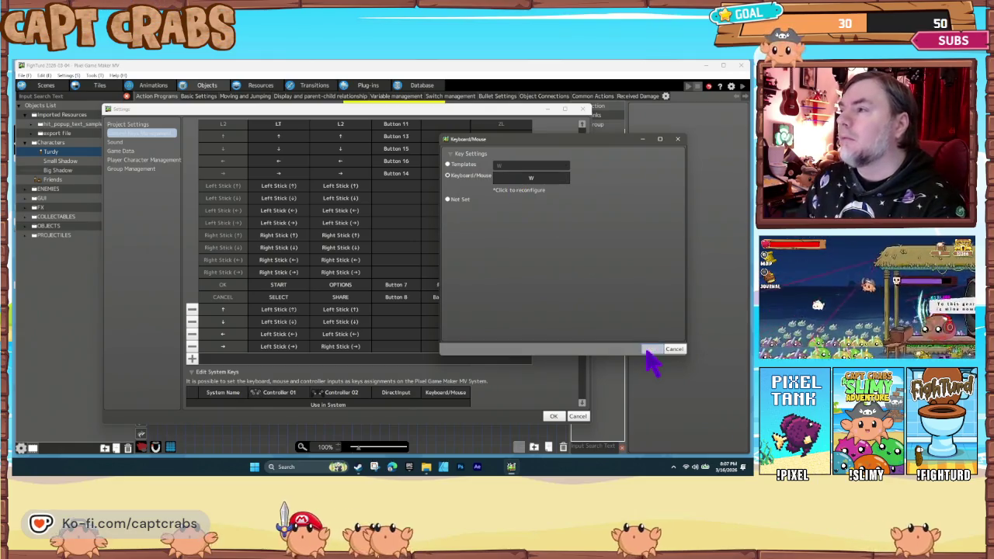
click(653, 349)
click(448, 325)
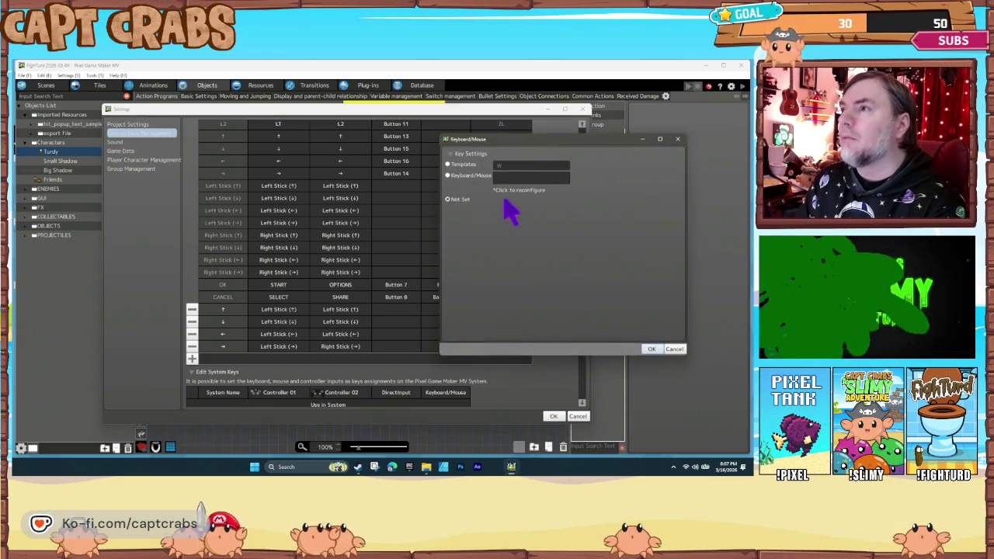
text(S)
click(652, 349)
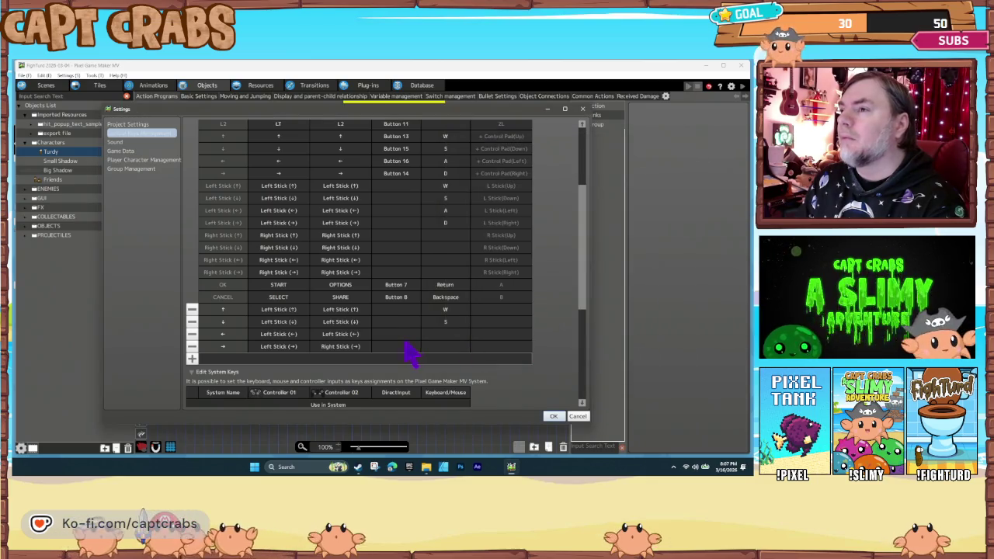
Bind the left direction to A and right to D, then apply the settings.
click(448, 335)
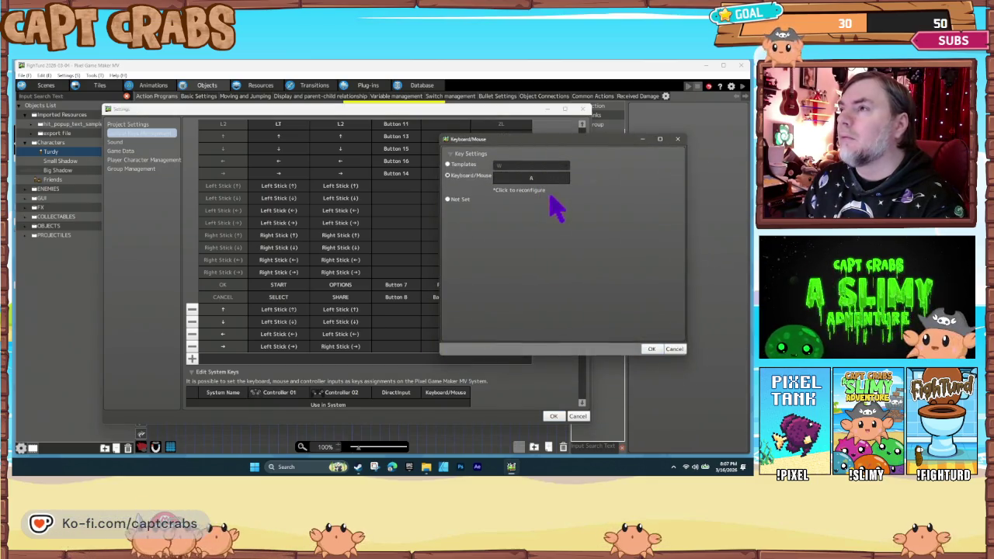
click(650, 349)
click(449, 347)
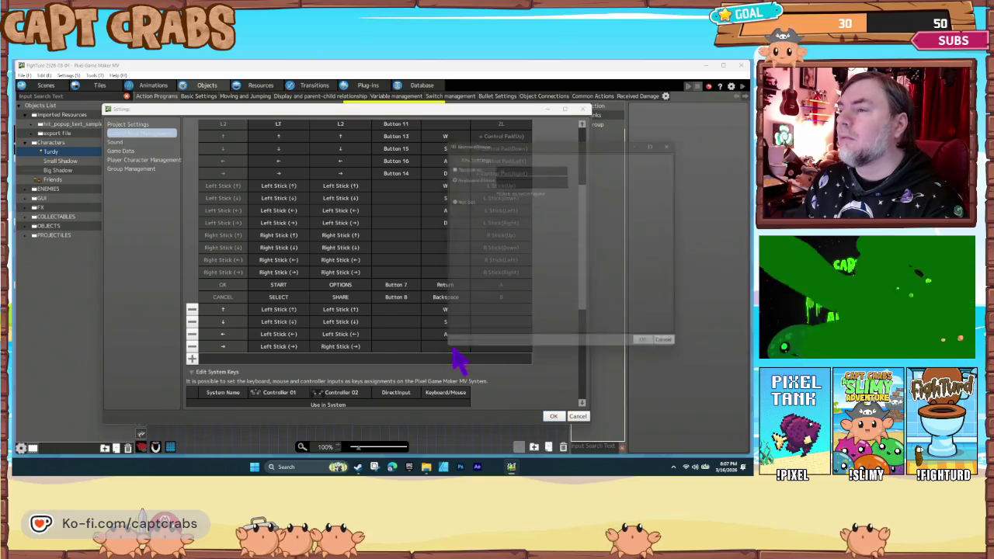
key(d)
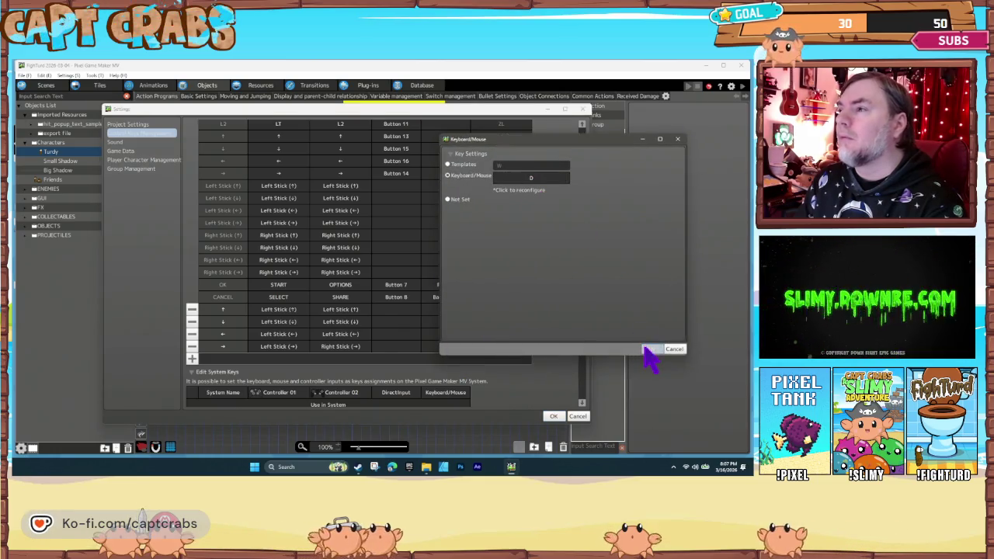
click(651, 350)
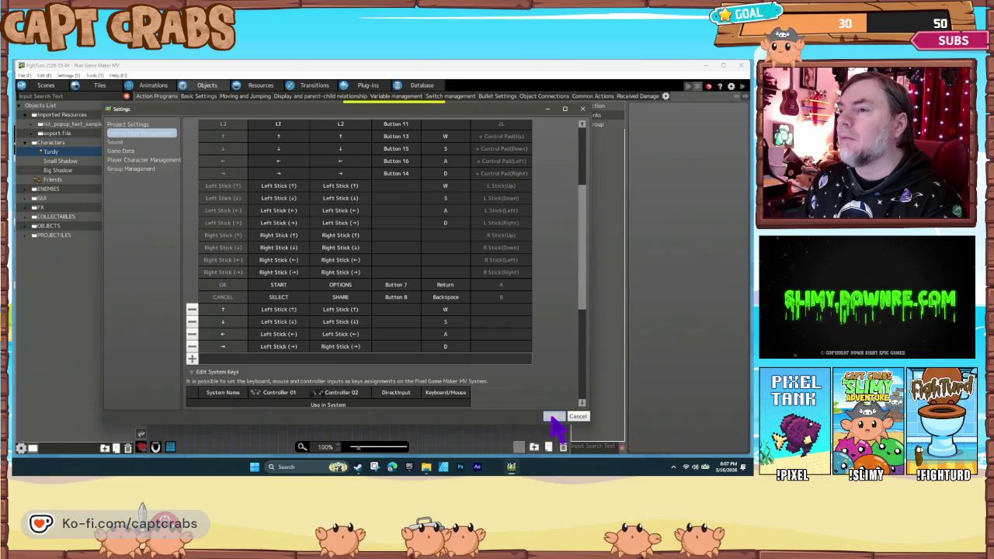
click(554, 417)
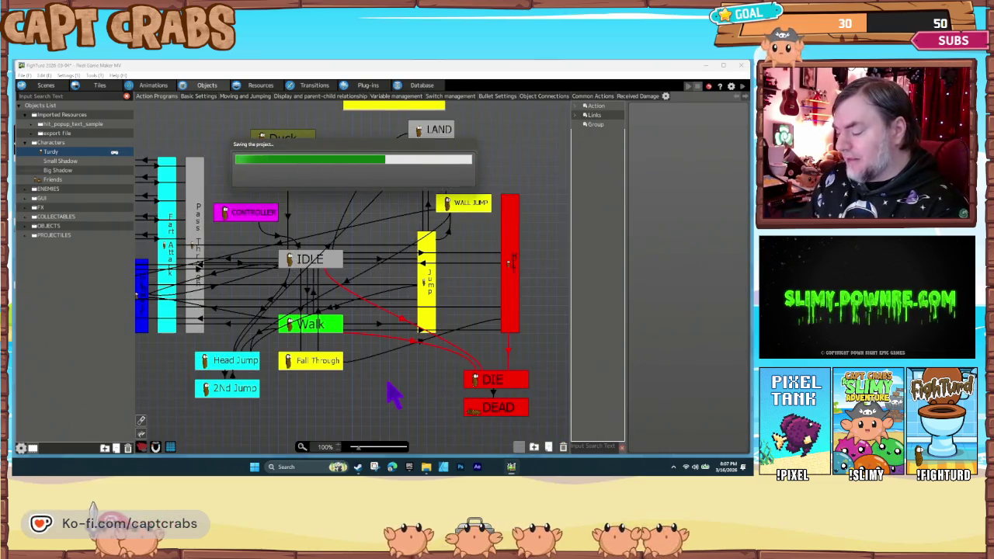
Save and playtest FightTurd with F5, then quit via Exit Game in the pause menu.
key(F5)
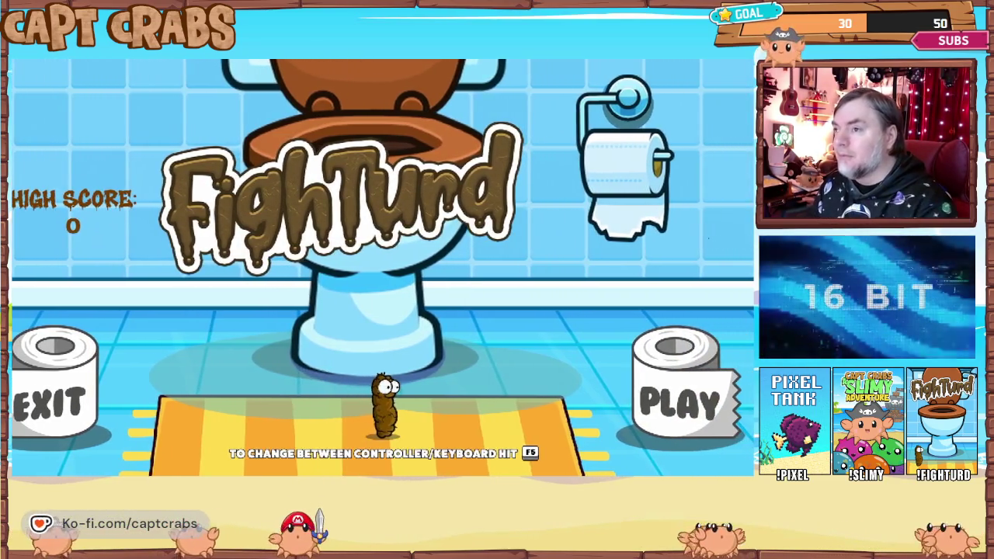
key(Escape)
key(Down)
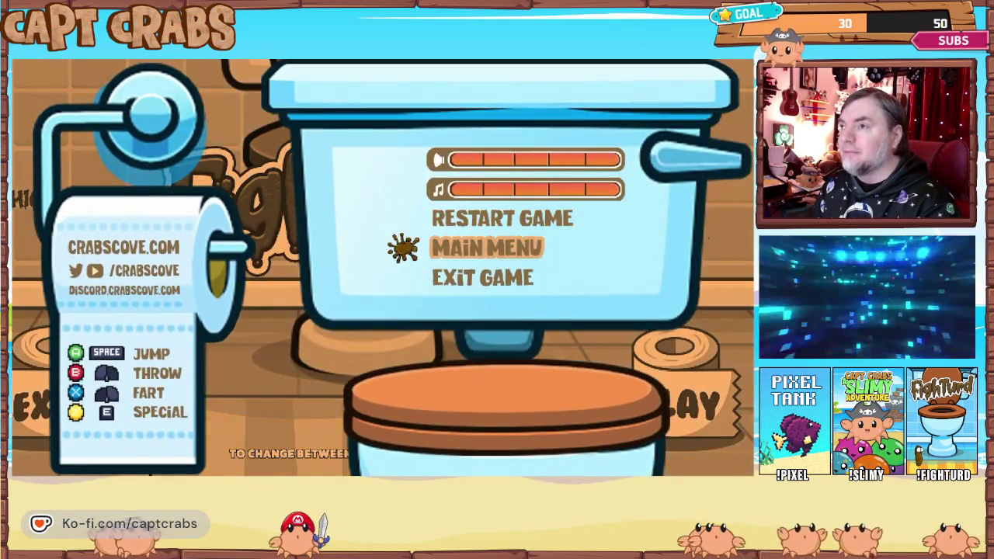
key(Down)
key(Return)
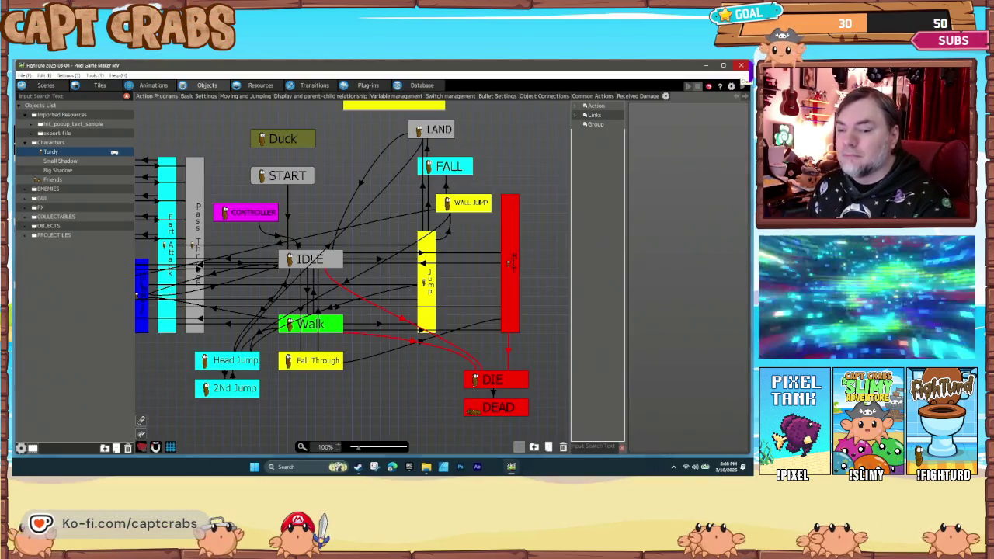
click(284, 175)
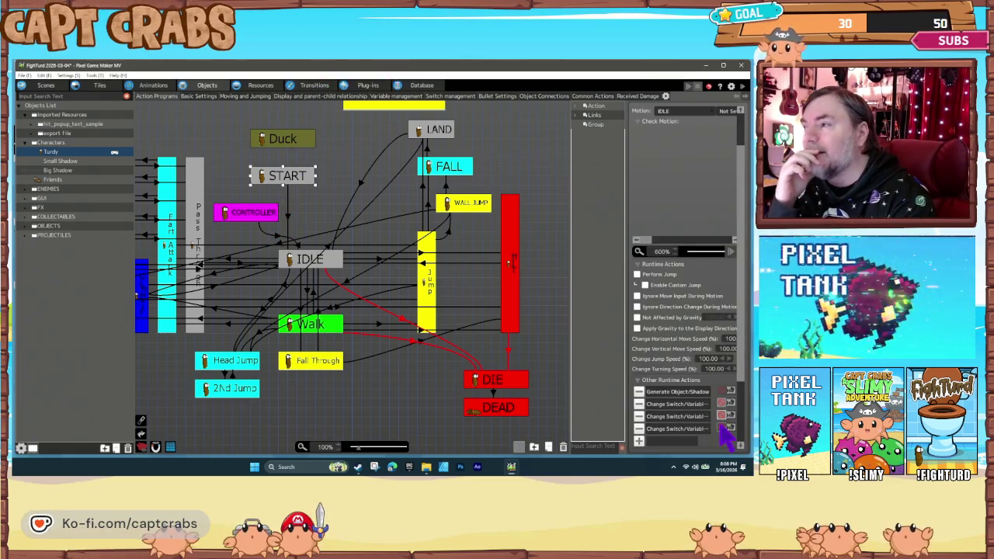
click(418, 368)
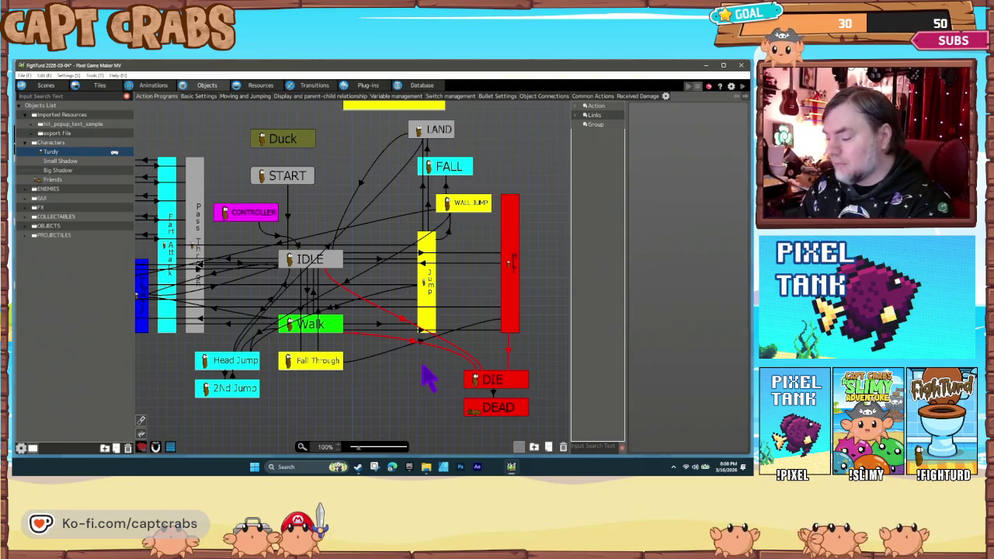
key(F5)
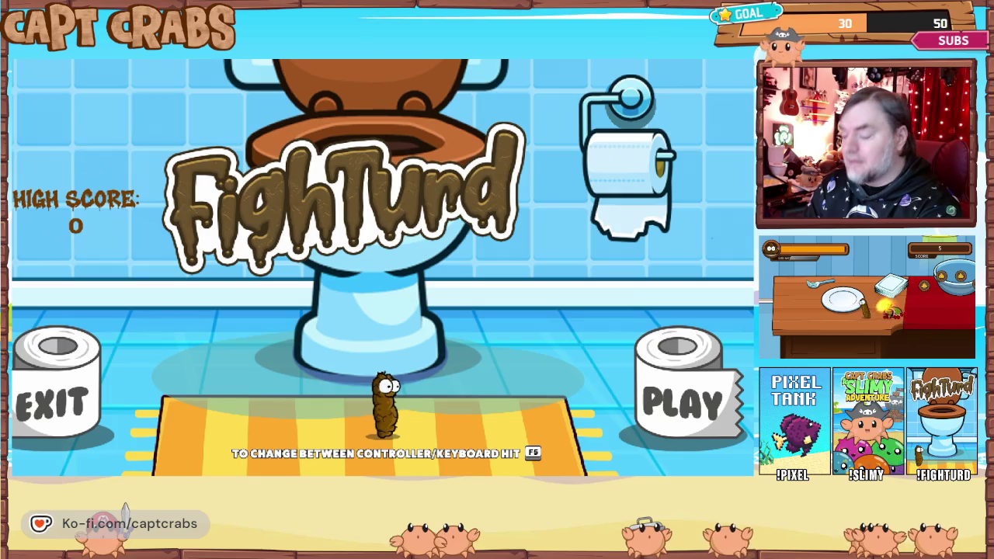
key(Escape)
key(Down)
key(Down)
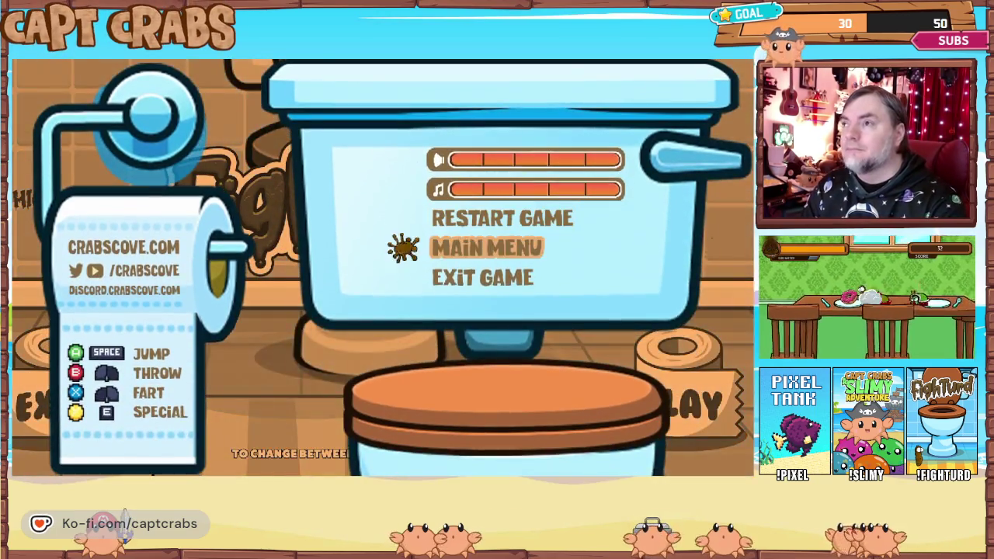
key(Return)
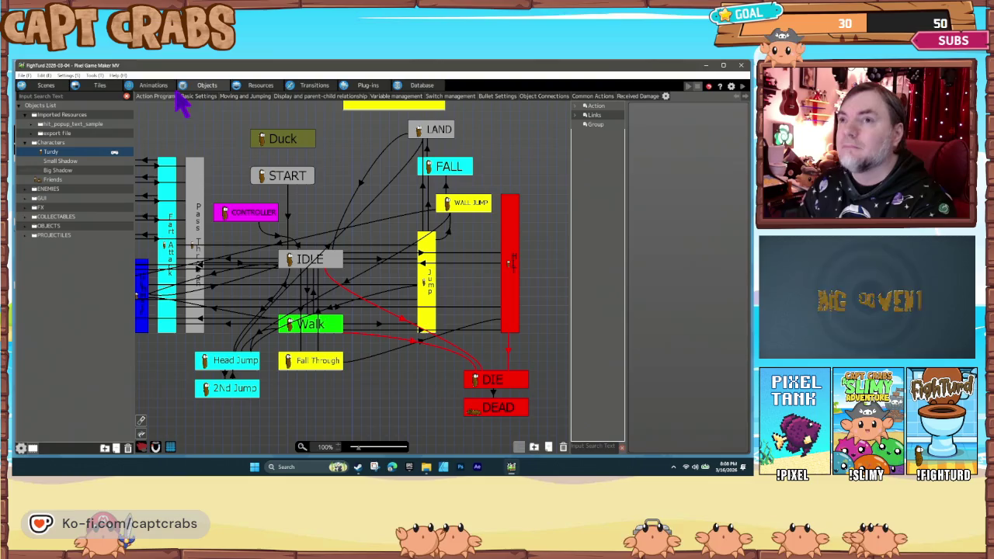
Make TEST LEVEL the starting scene, then bring up the project's Variables list.
click(46, 85)
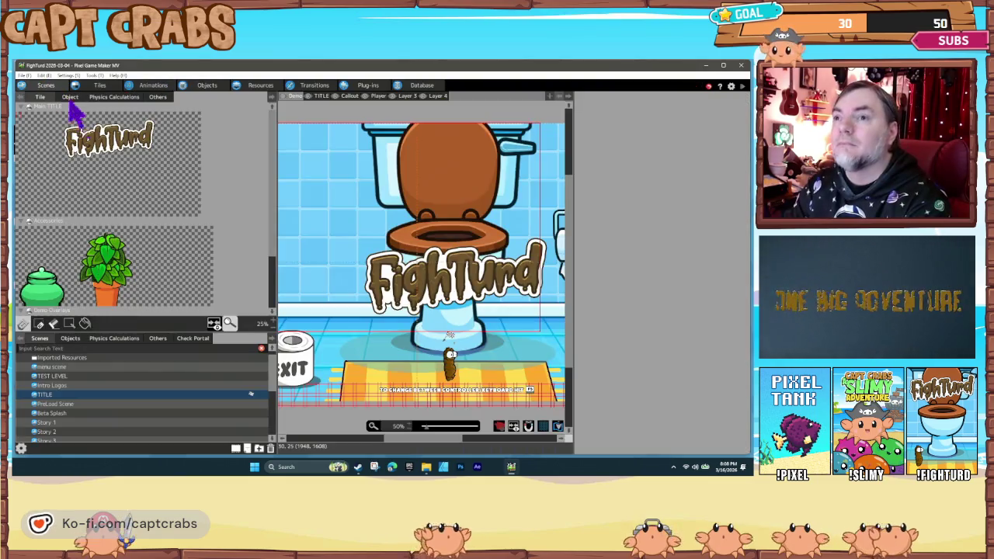
click(100, 377)
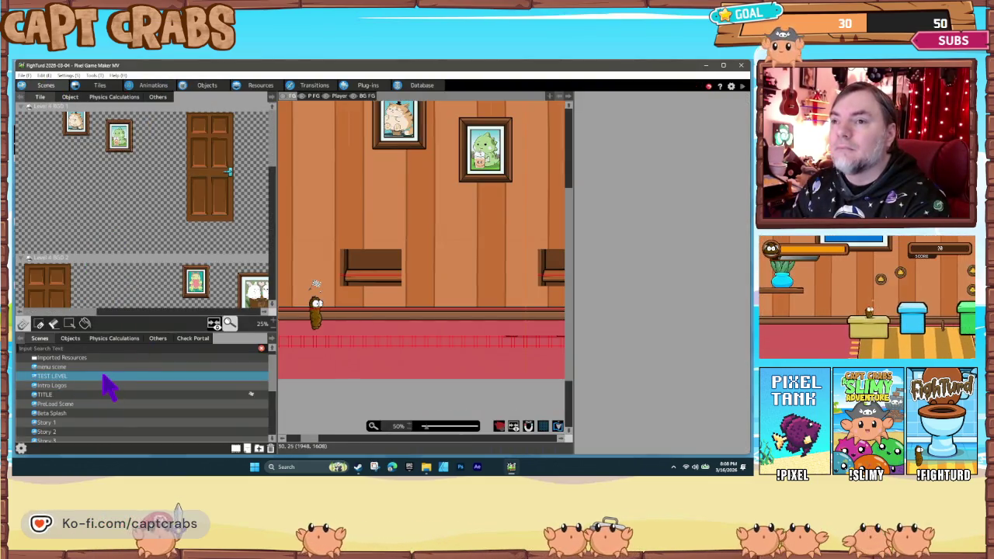
right_click(107, 382)
click(143, 470)
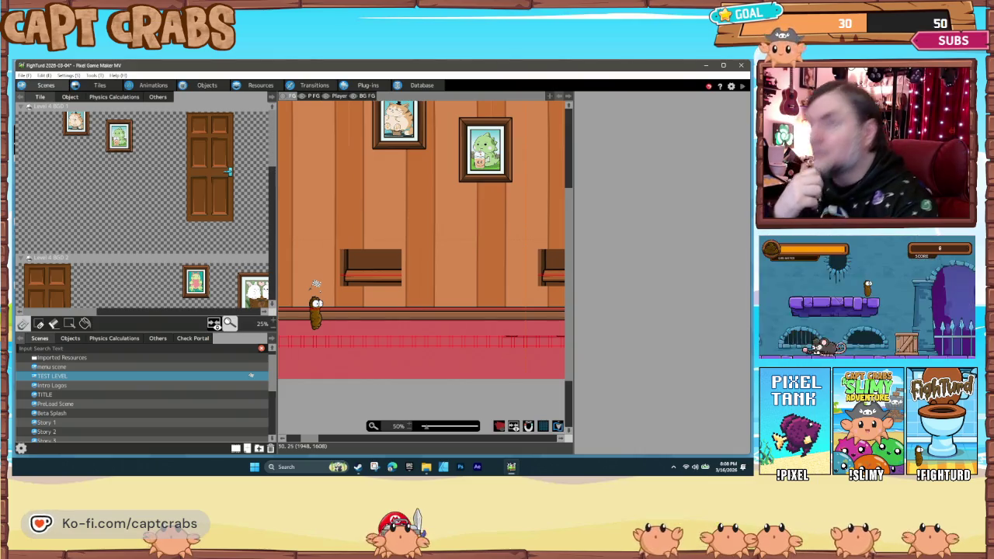
click(256, 87)
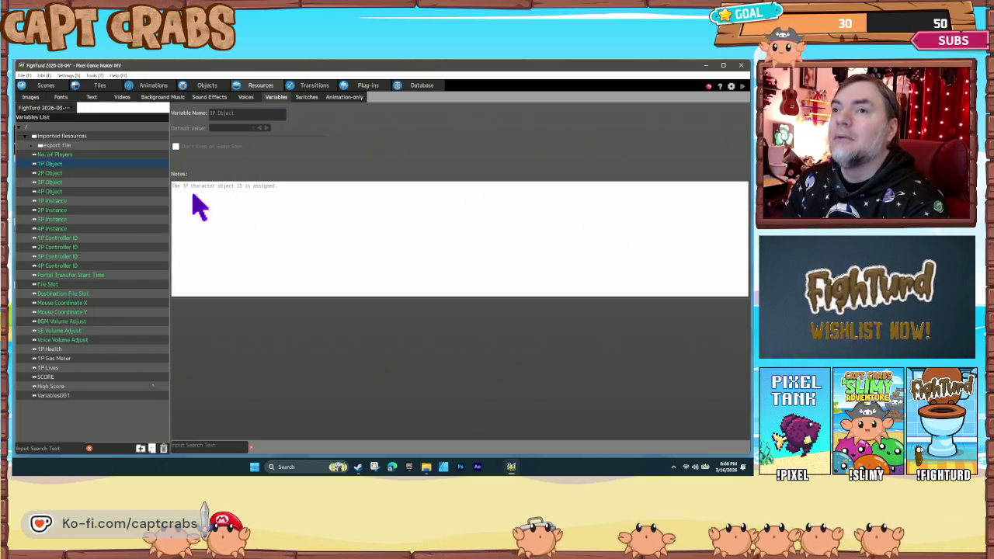
Check where 2P Controller ID and 1P Controller ID are referenced, ending on 1P Controller ID.
click(97, 239)
click(113, 248)
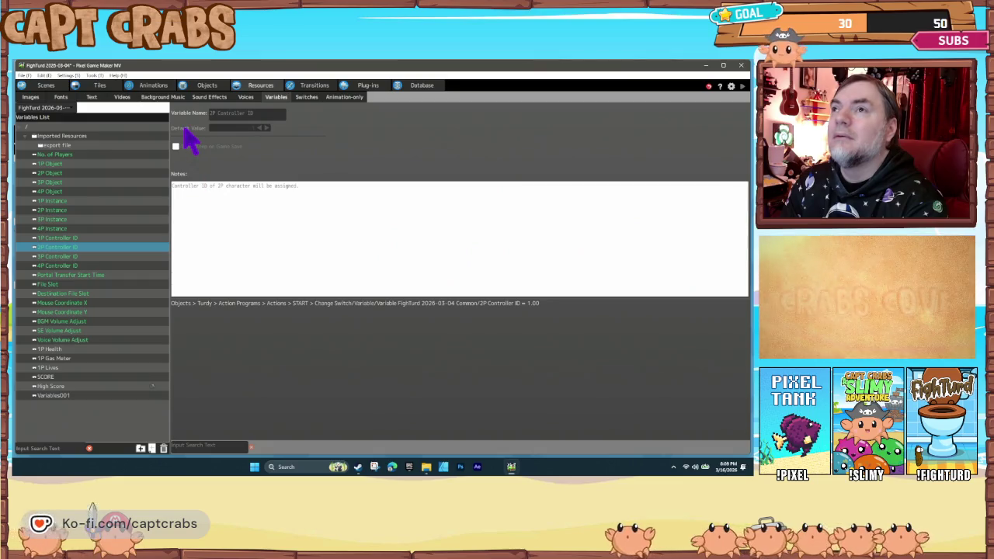
click(189, 138)
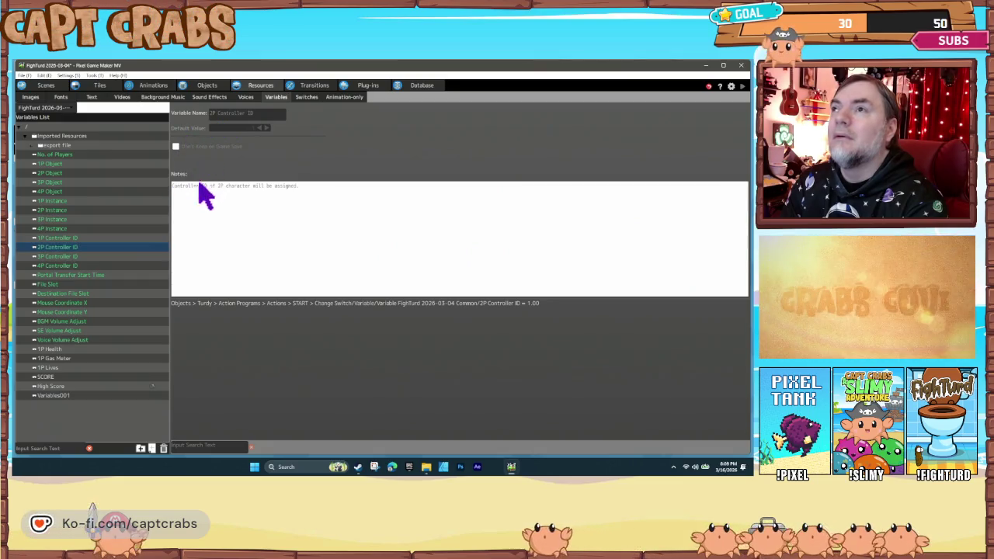
click(92, 239)
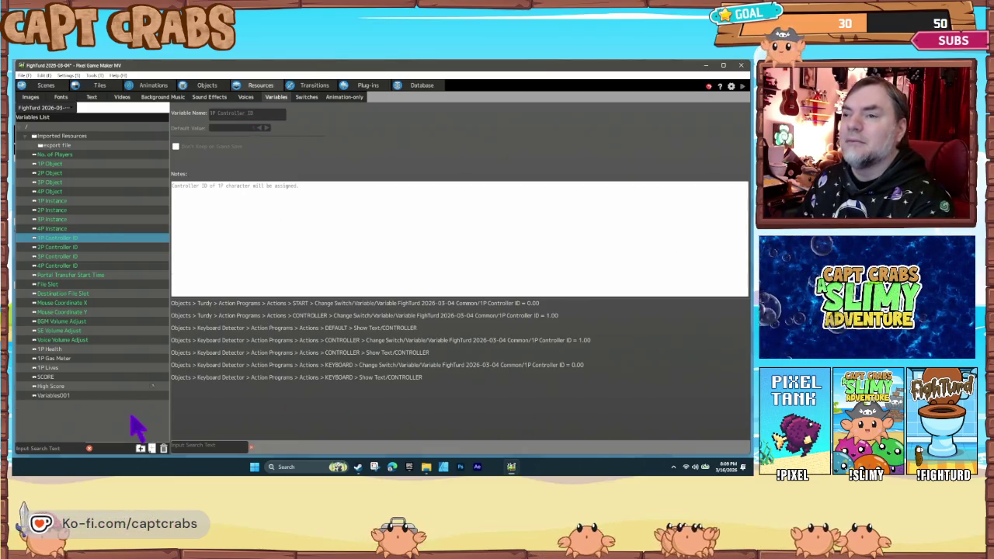
Add a new variable and rename Variables001 to PlayerID1.
right_click(131, 417)
click(155, 430)
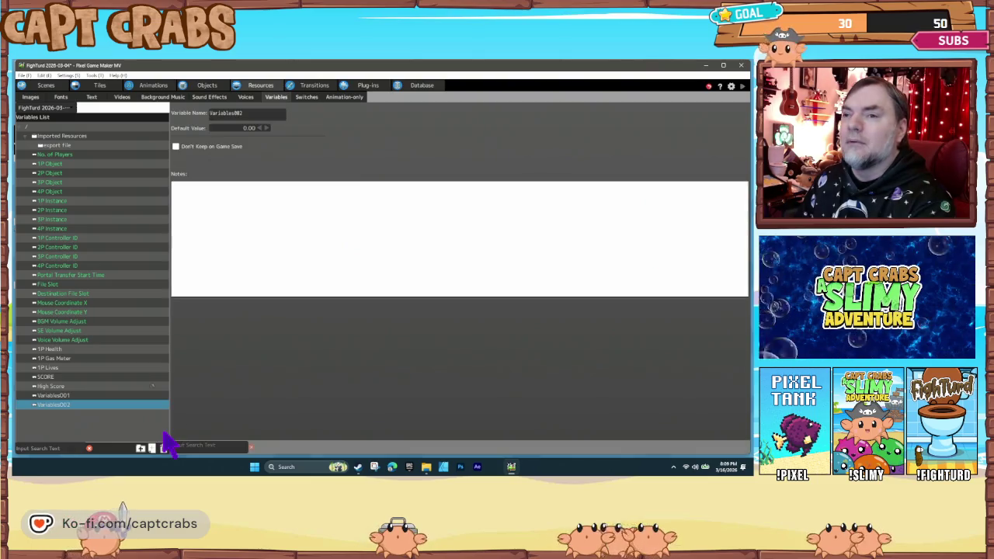
click(61, 397)
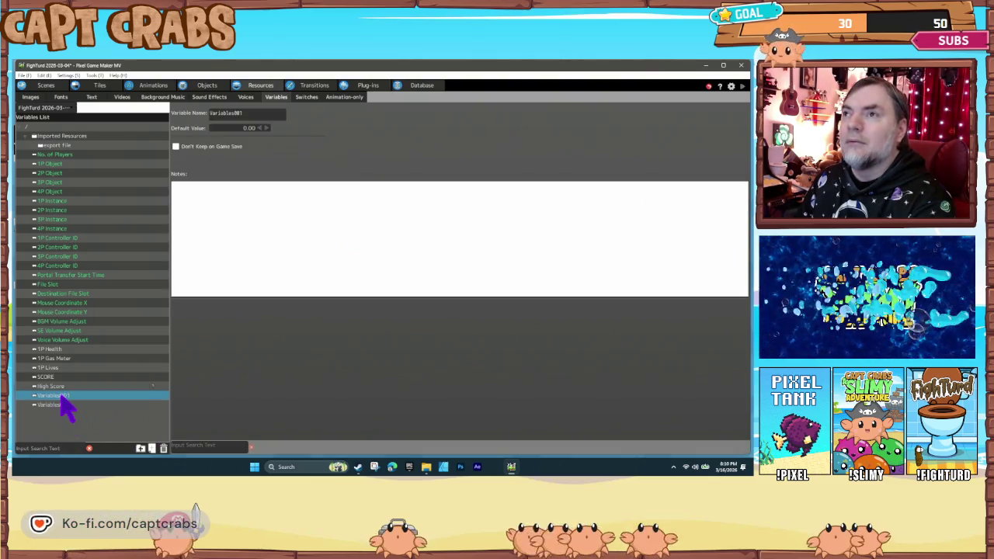
right_click(63, 397)
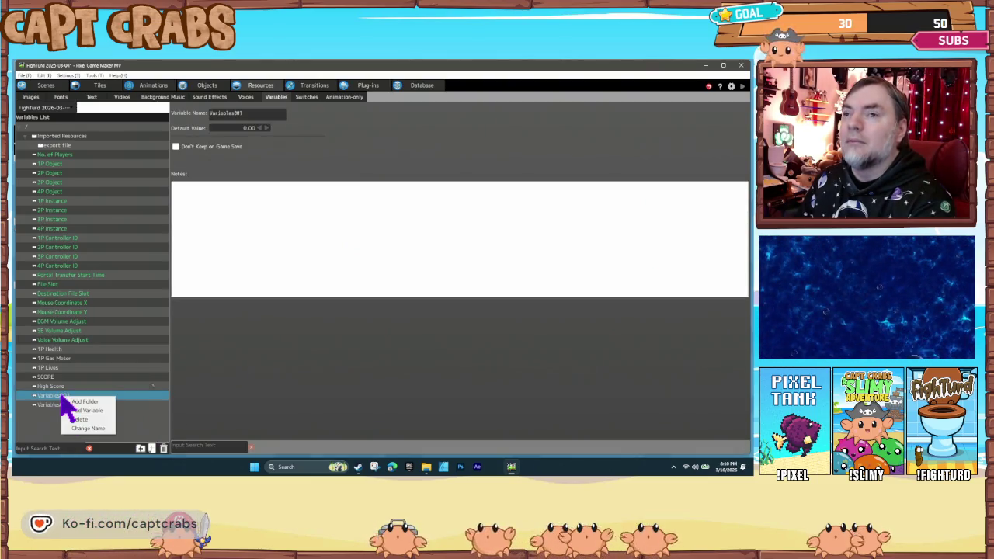
click(86, 432)
text(Player ID)
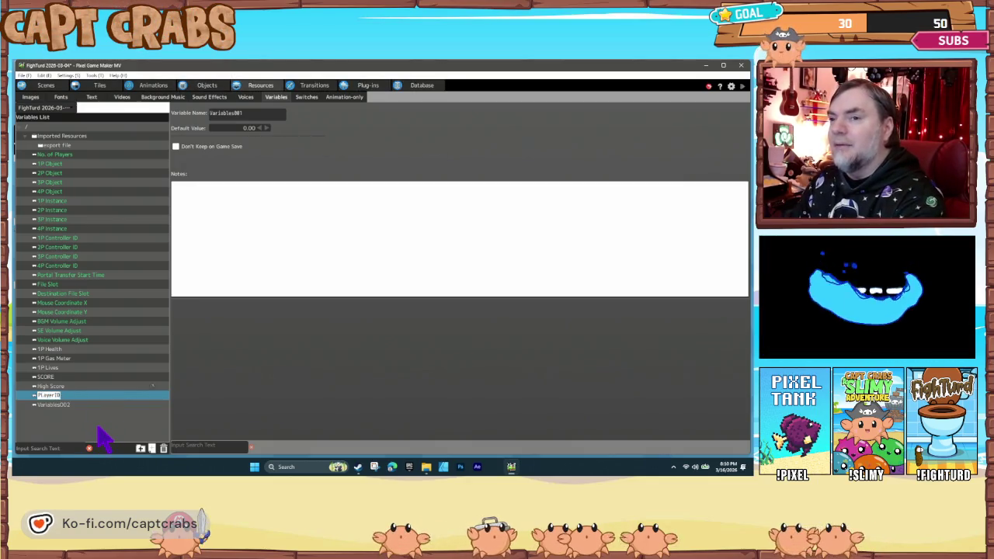
key(Return)
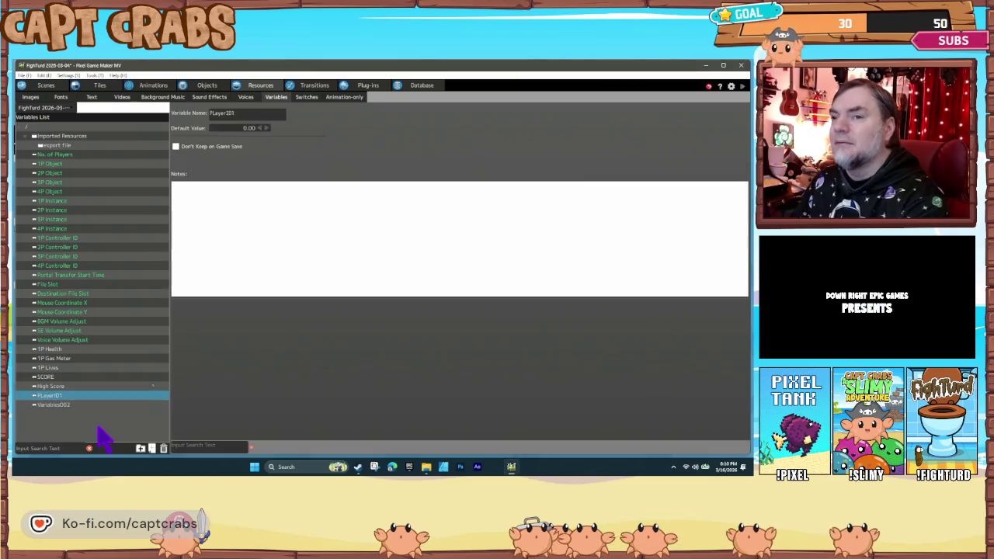
click(257, 128)
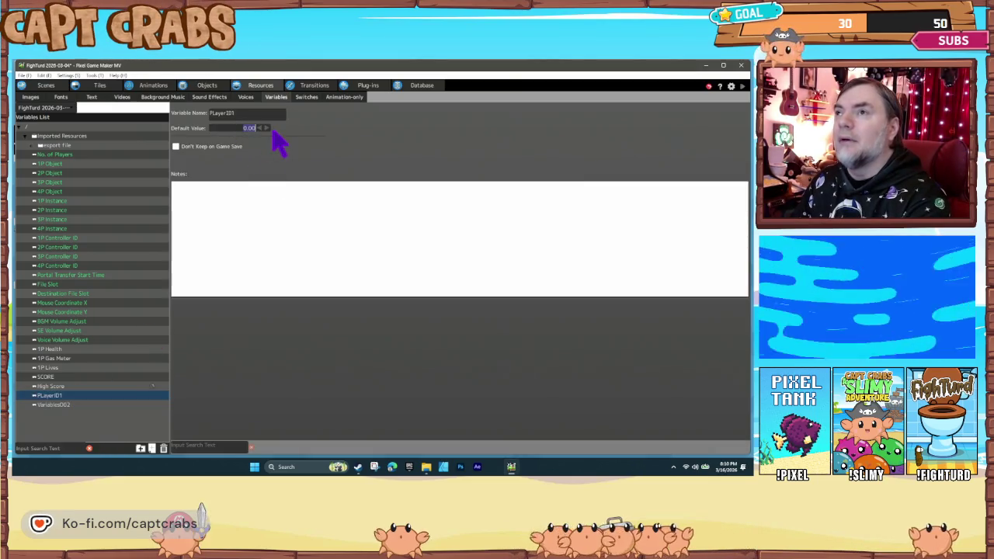
Rename Variables002 to PlayerID2 with a default value of 1.00, then recheck both variables.
right_click(65, 405)
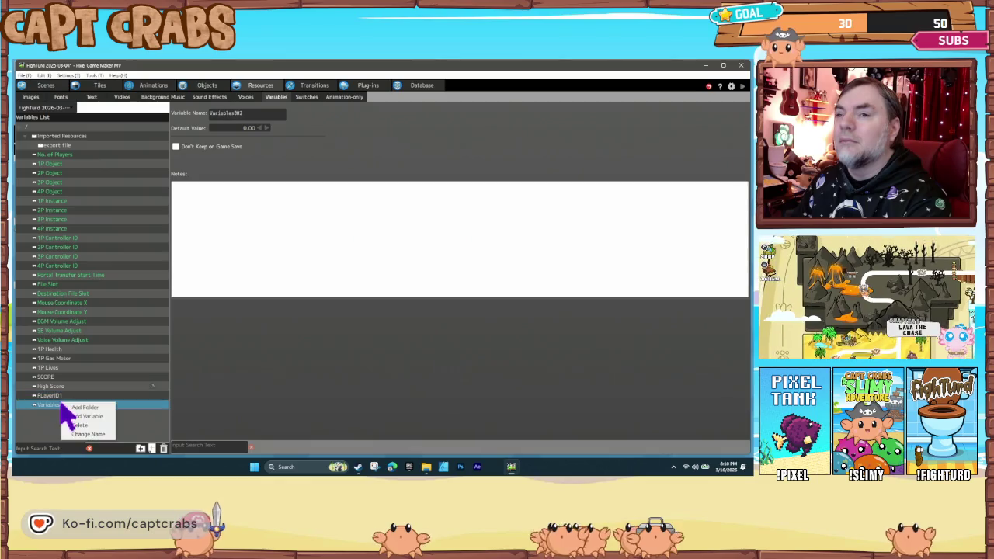
click(87, 434)
text(PlayerID2)
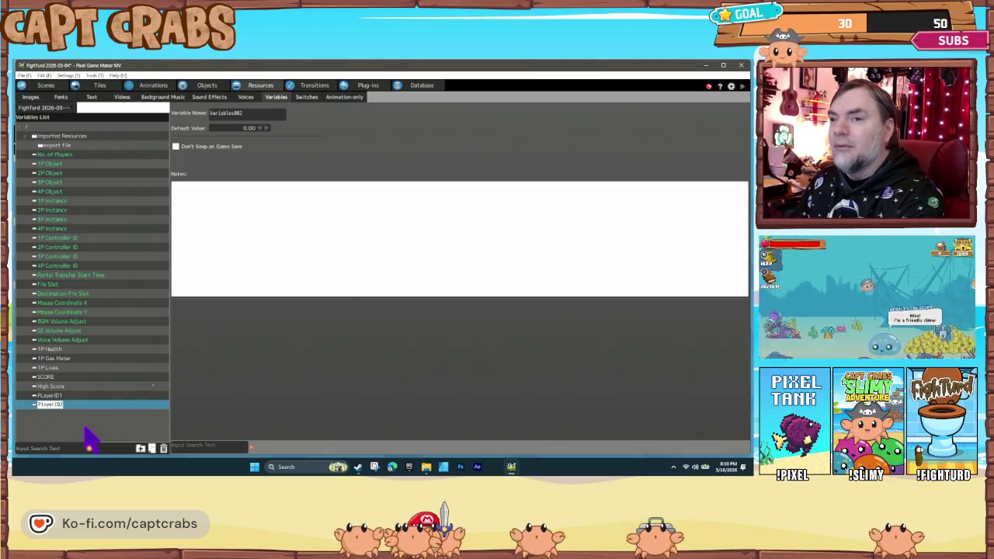
click(248, 127)
text(1)
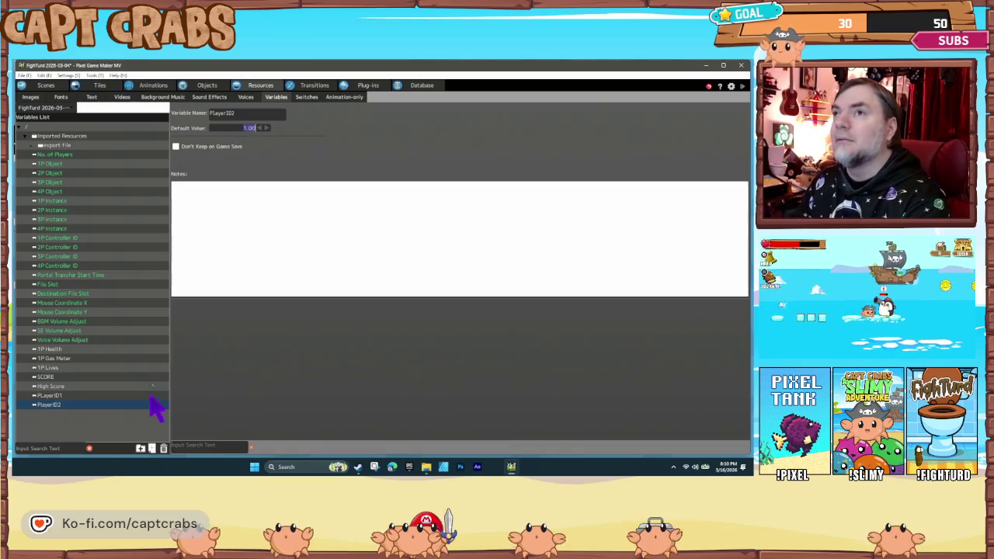
click(65, 396)
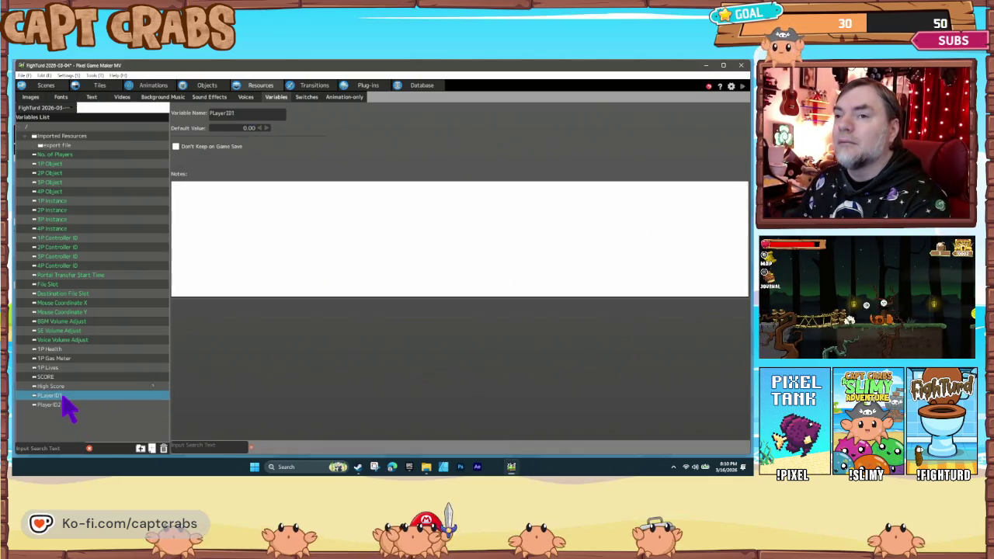
right_click(66, 397)
click(90, 428)
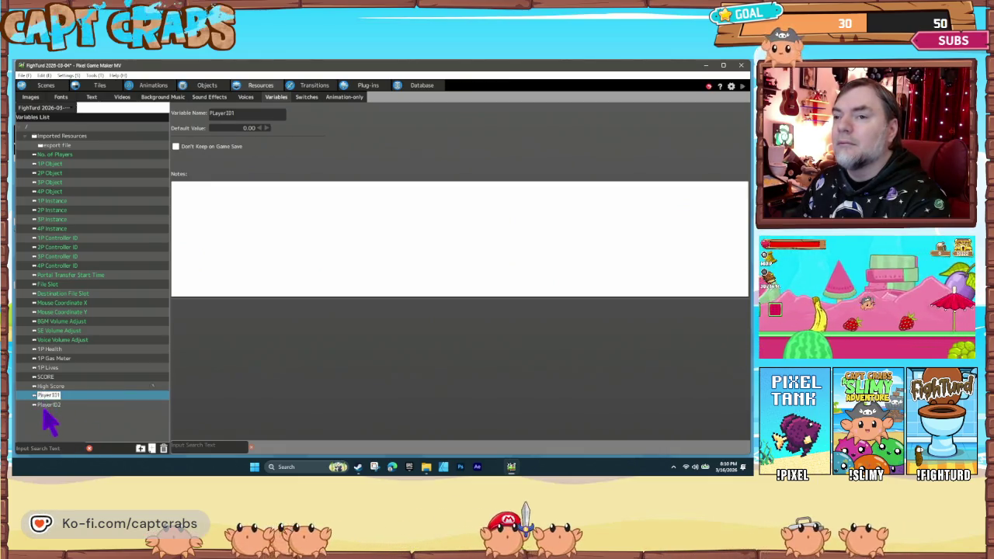
key(Return)
click(101, 405)
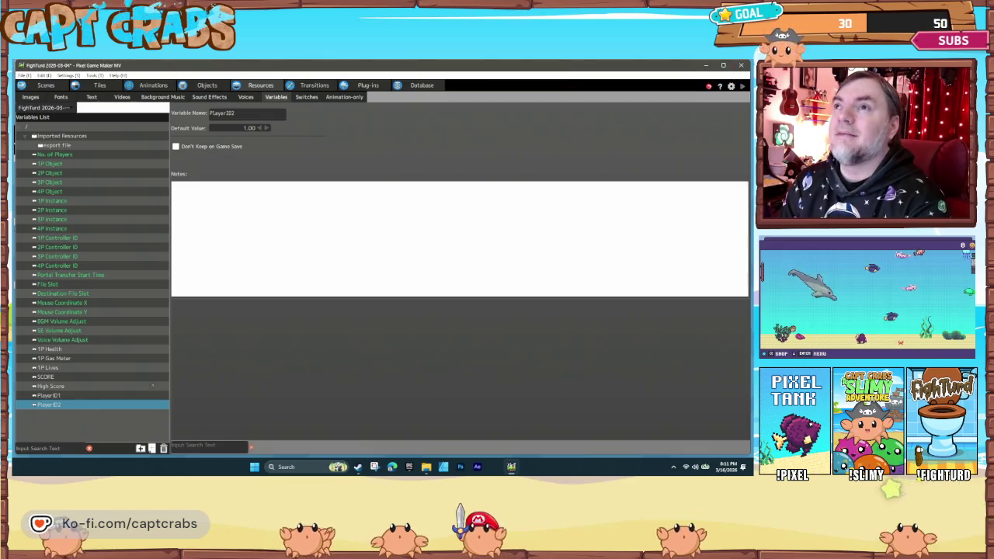
Make IDLE's 1P Controller ID action take its value from the PlayerID1 variable.
click(221, 85)
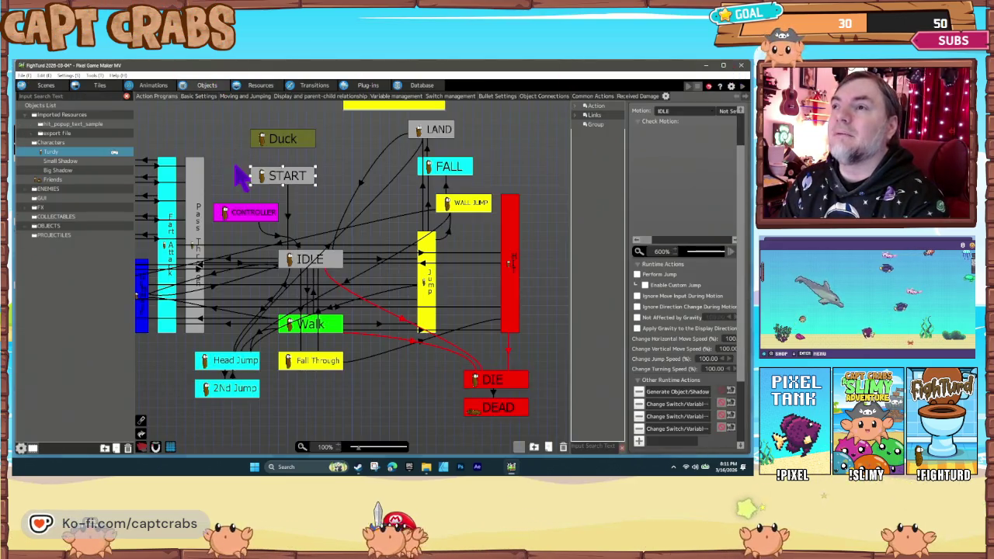
double_click(666, 417)
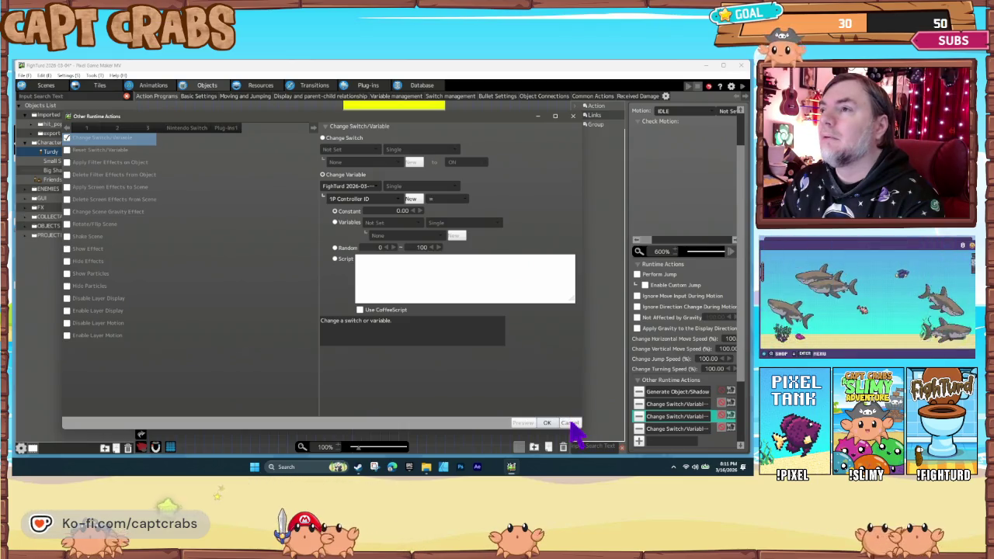
click(389, 223)
click(402, 240)
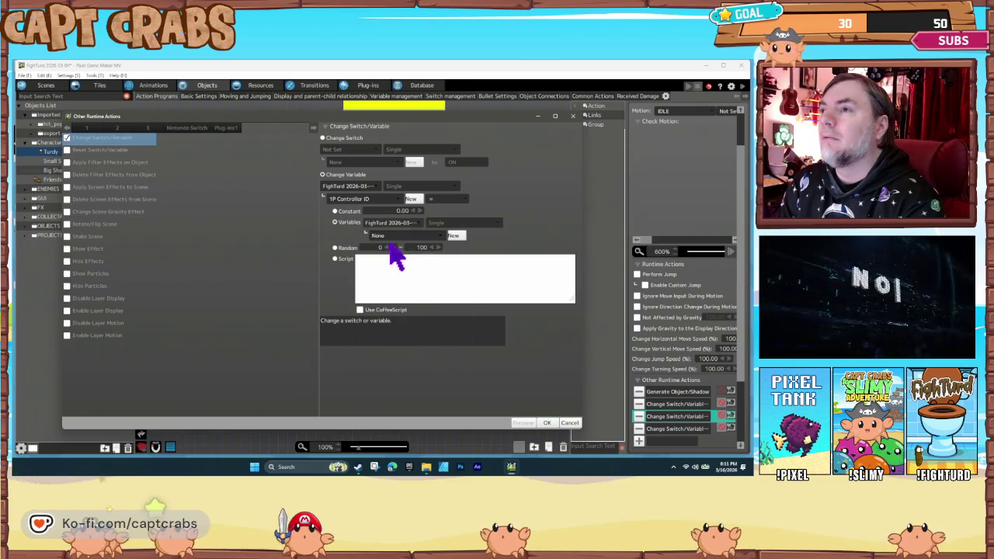
click(388, 236)
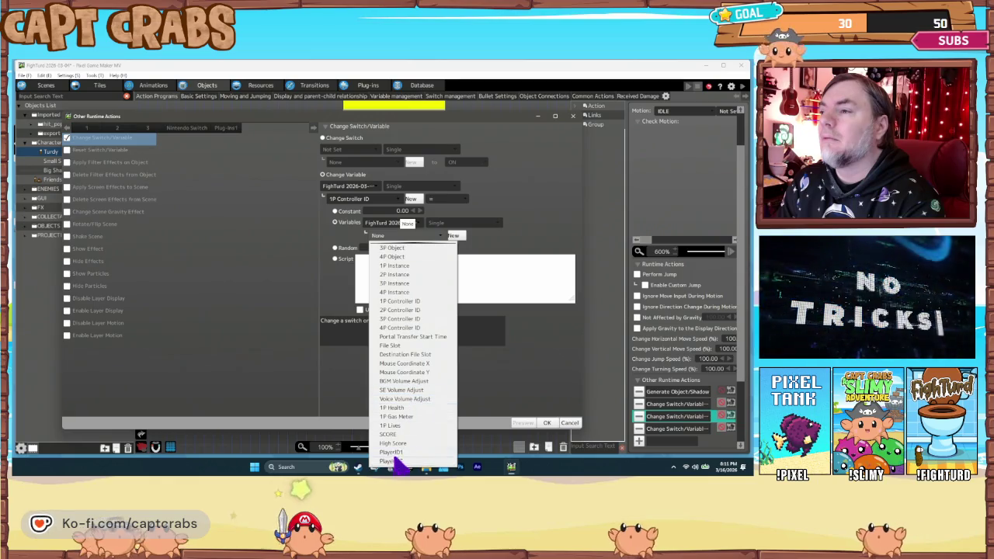
click(391, 452)
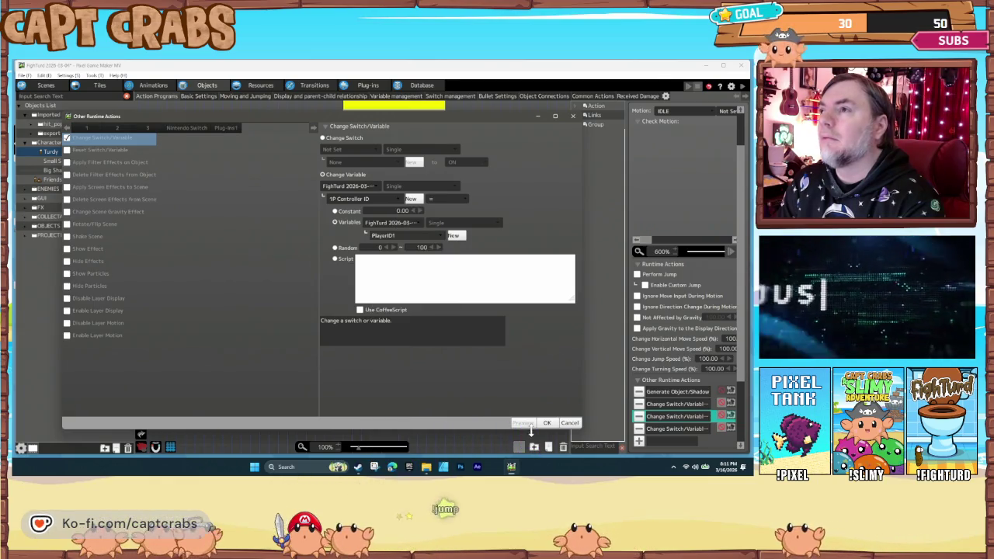
click(547, 423)
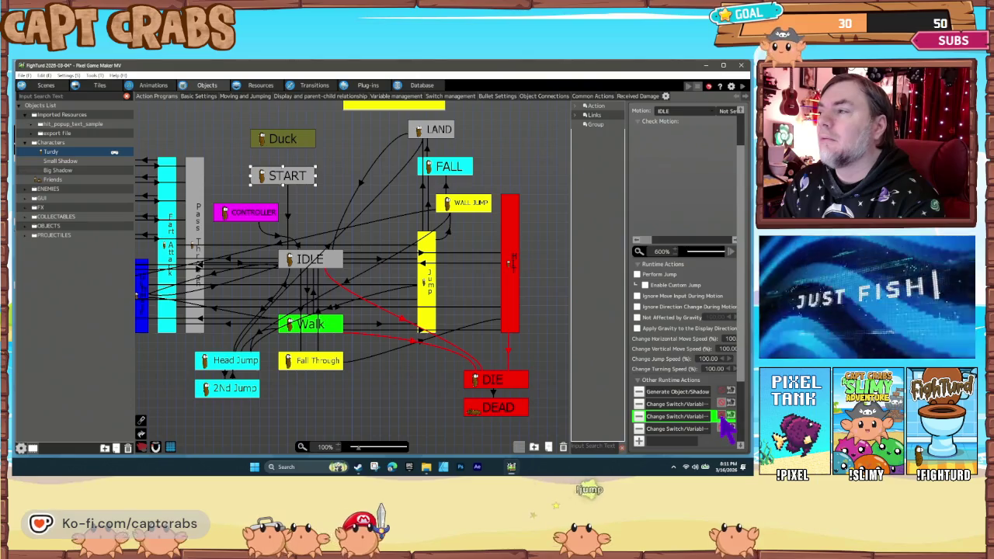
Make the 2P Controller ID action take its value from PlayerID2, then launch a playtest.
double_click(699, 429)
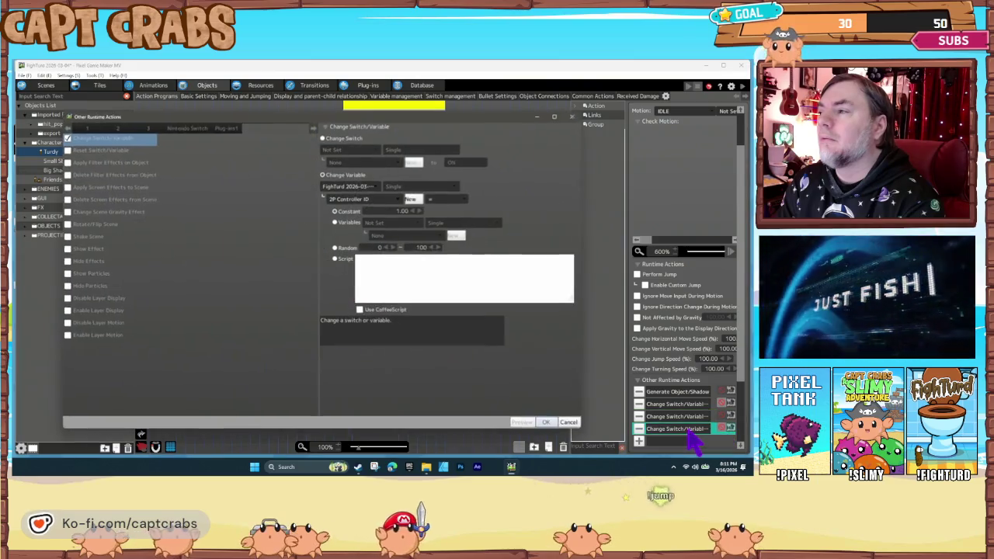
click(393, 225)
click(413, 259)
click(400, 236)
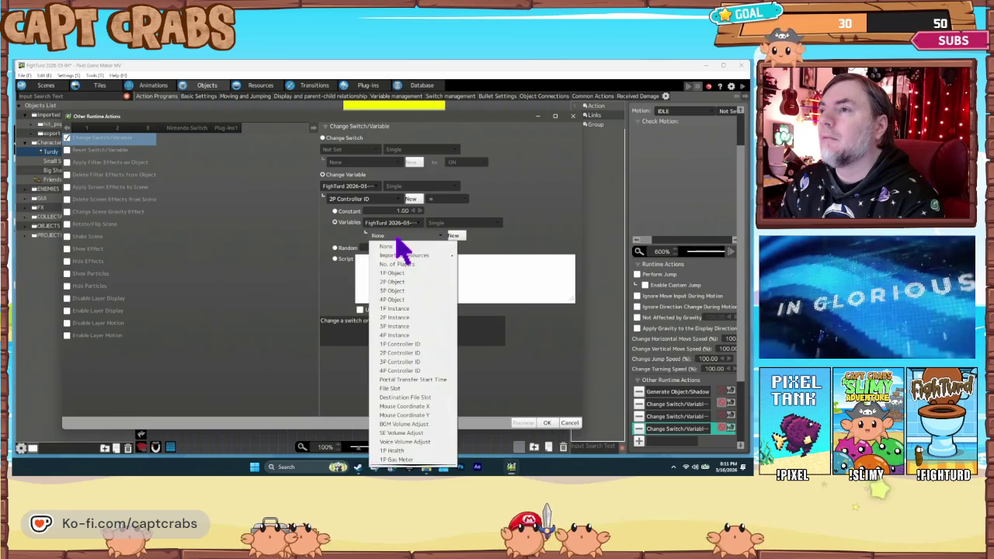
scroll(426, 419, down, 2)
click(420, 457)
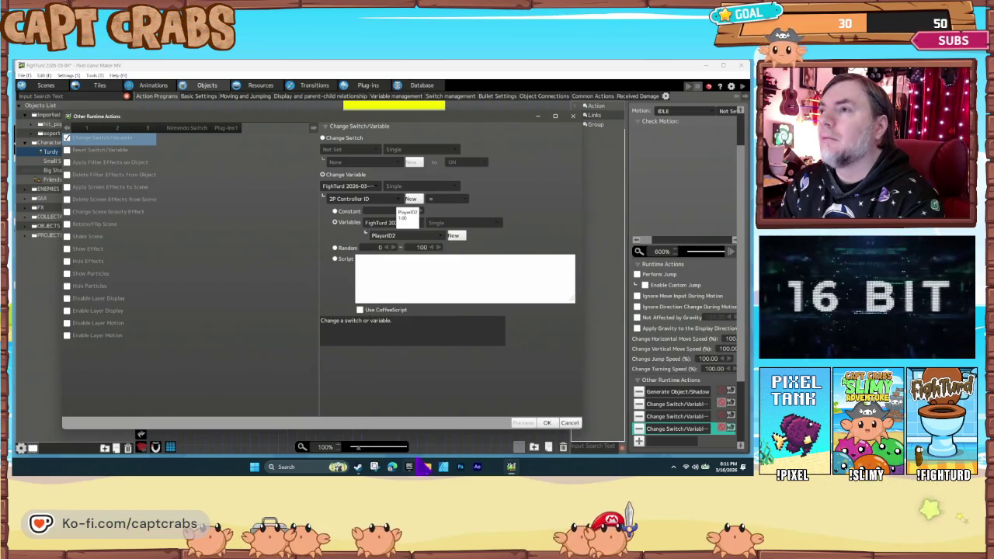
click(547, 423)
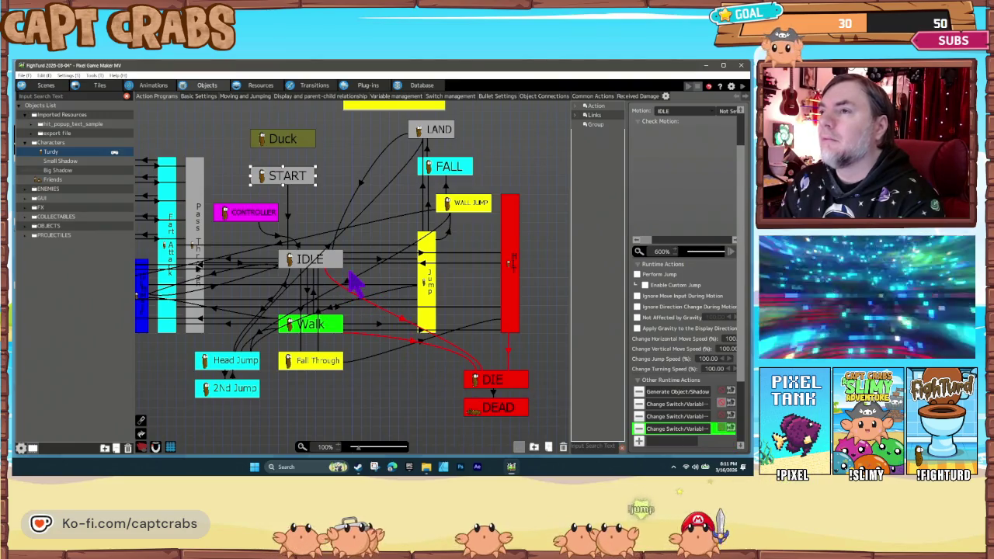
click(354, 283)
double_click(354, 283)
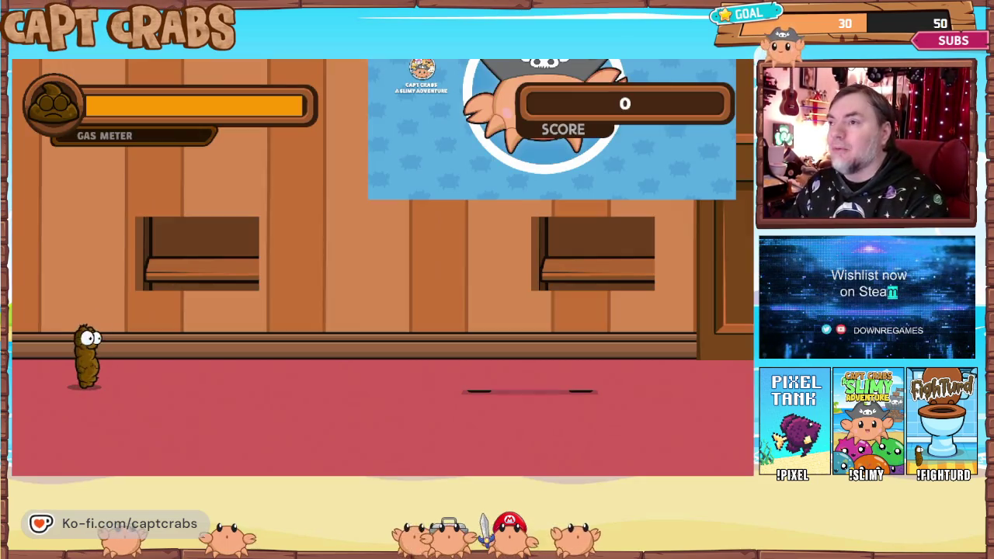
key(Left)
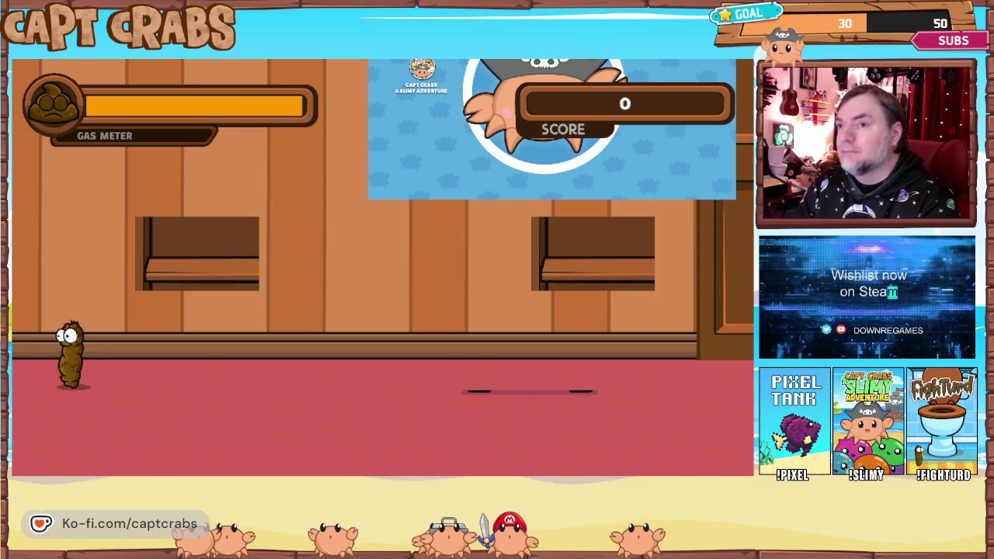
key(Right)
key(Left)
key(Right)
key(Left)
key(Right)
key(Escape)
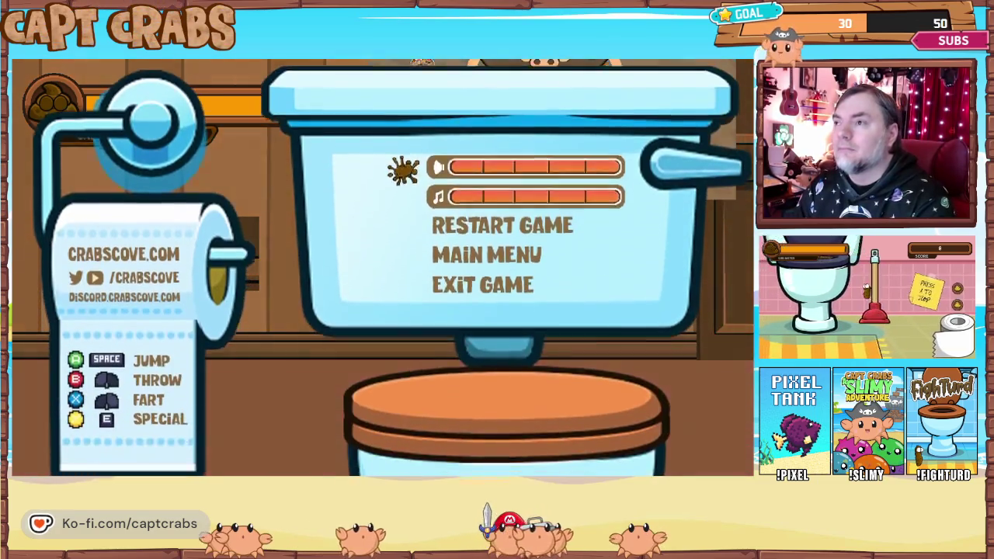
key(Down)
key(Down)
key(Return)
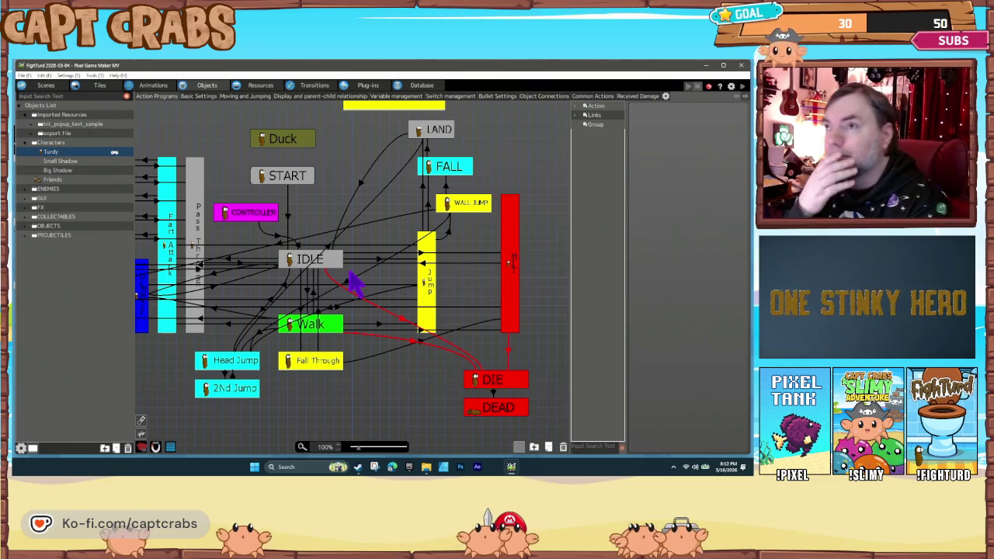
Set IDLE's second variable-change action to assign 1P Controller ID from PlayerID1.
click(289, 180)
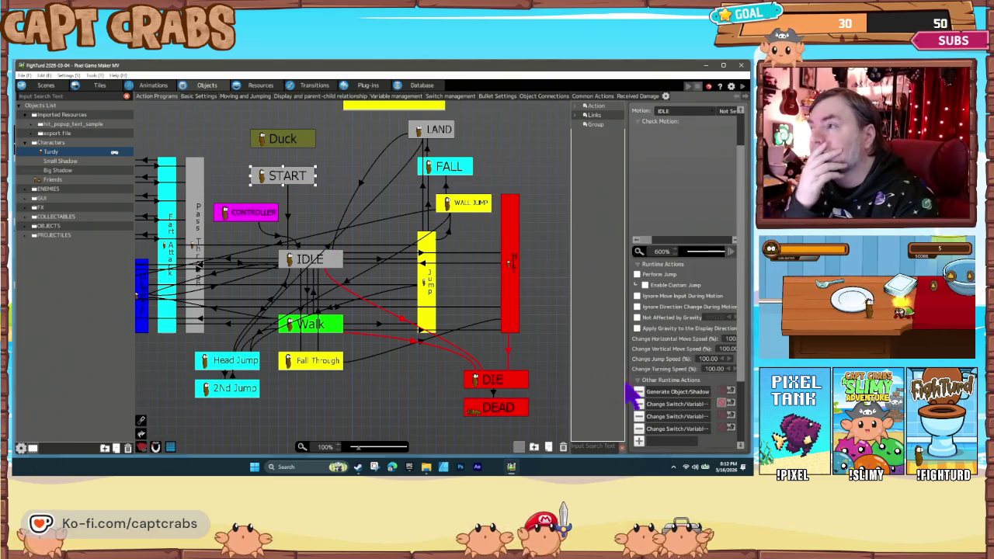
double_click(670, 417)
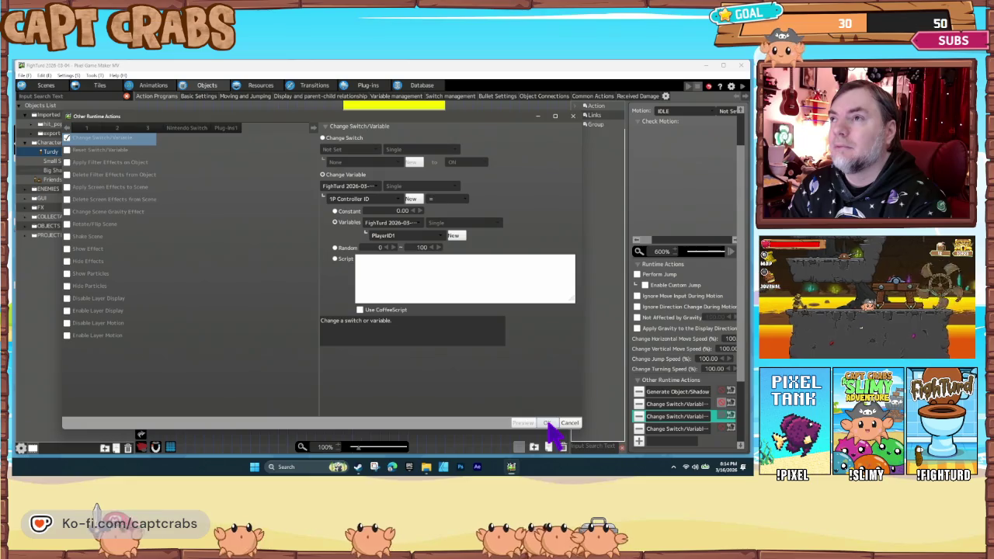
click(548, 424)
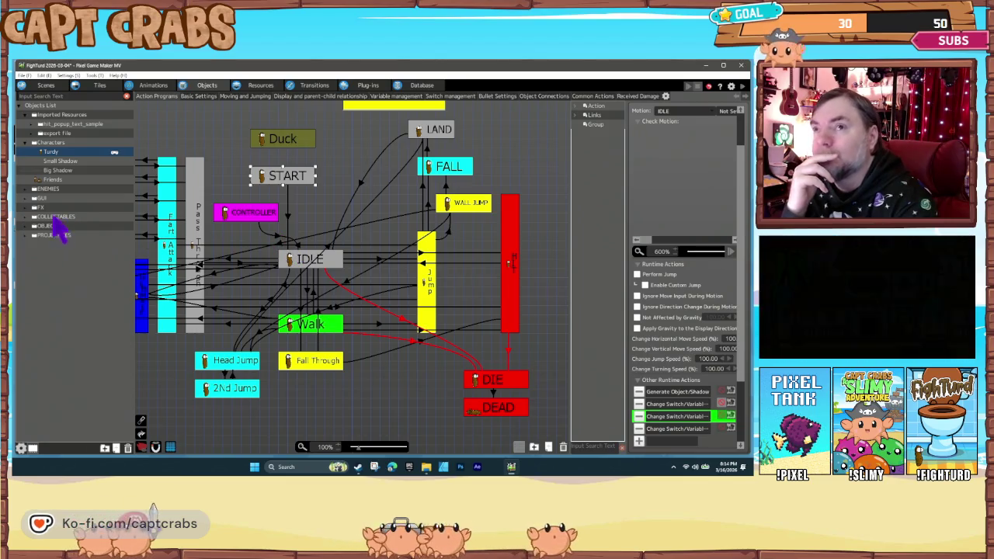
Expand the GUI object folder and open Keyboard Detector's action program.
click(32, 199)
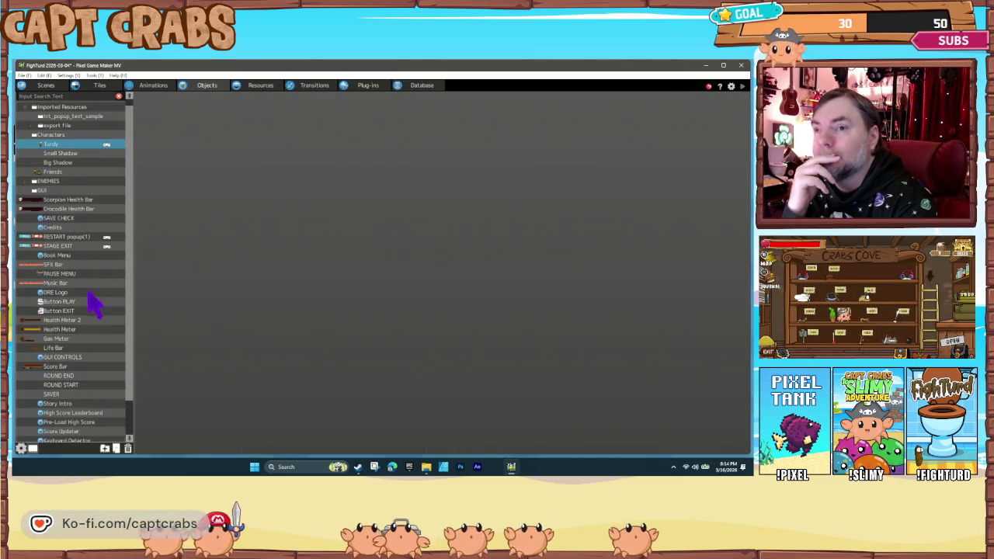
scroll(90, 299, down, 1)
click(69, 417)
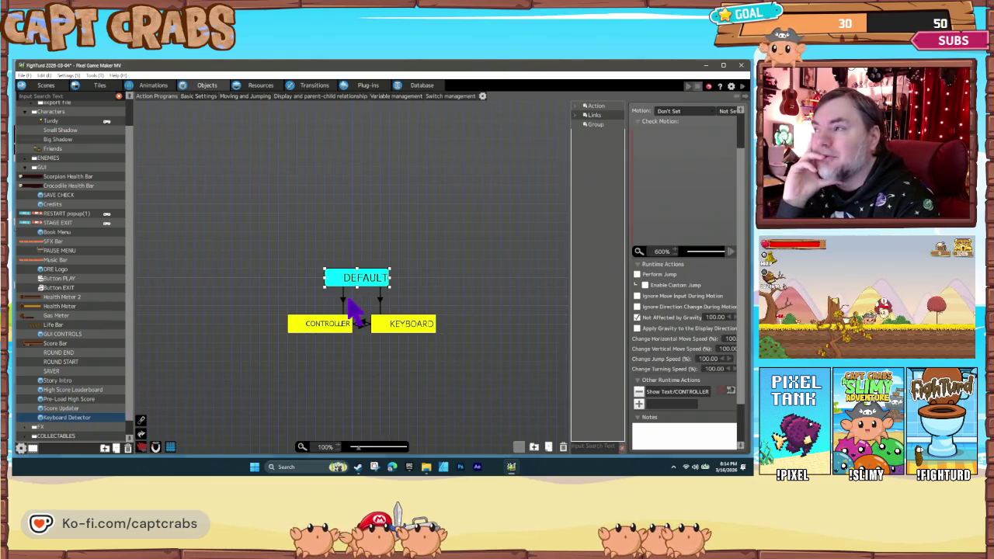
Inspect the DEFAULT link's any-8-directional-key input condition, then cancel without changes.
click(343, 299)
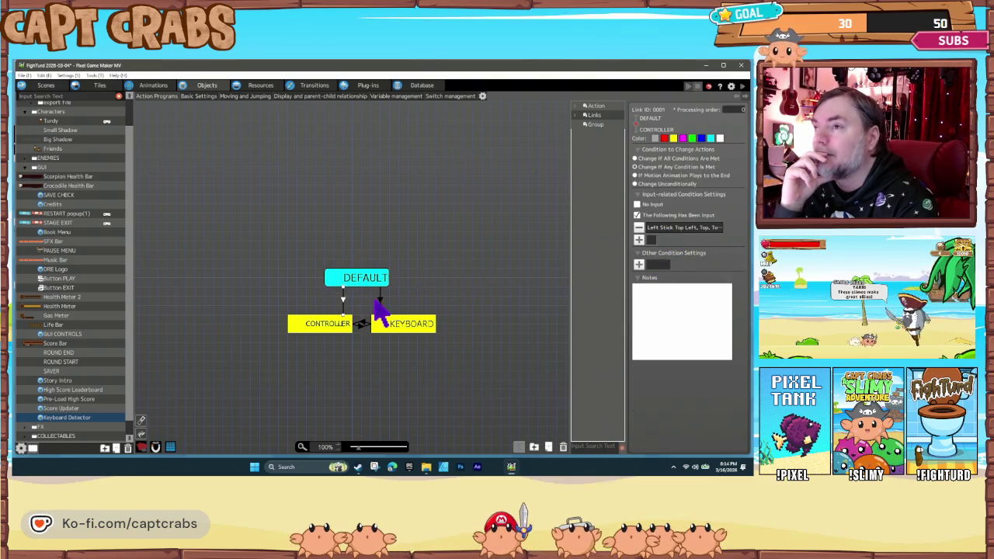
double_click(659, 229)
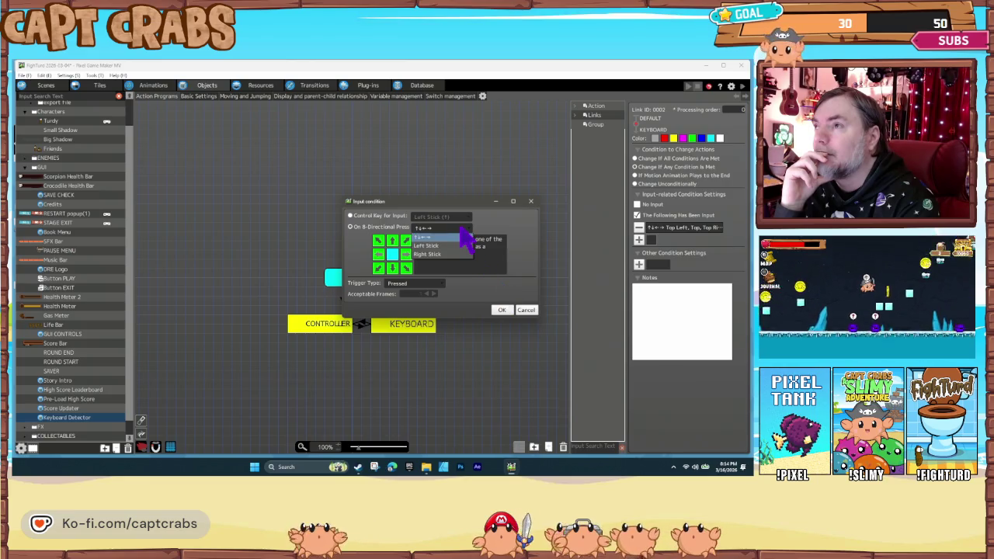
click(526, 311)
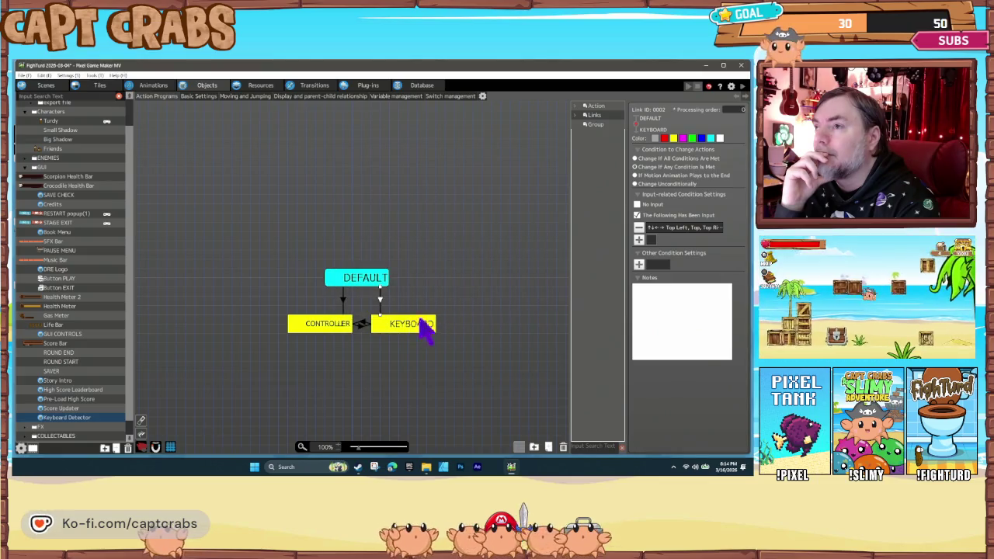
click(335, 330)
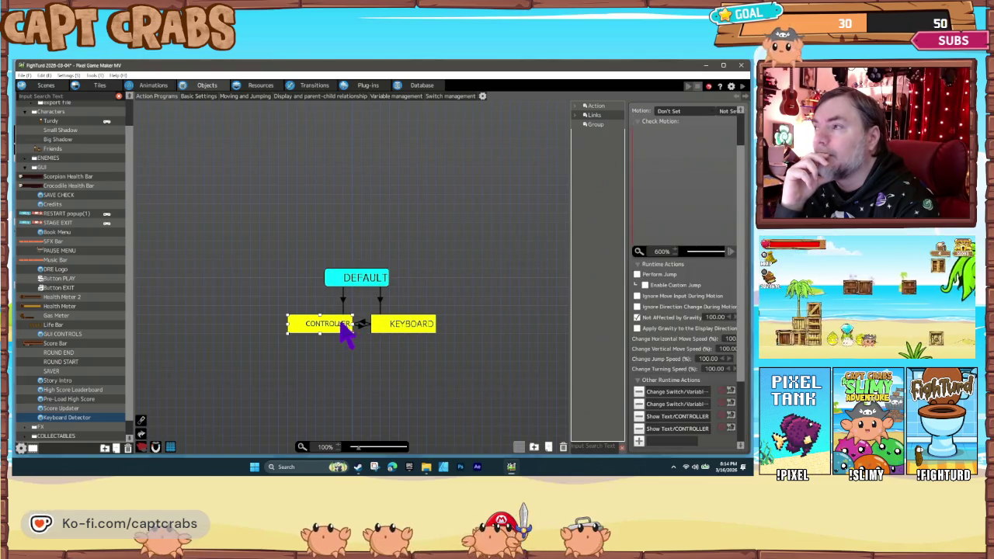
double_click(662, 393)
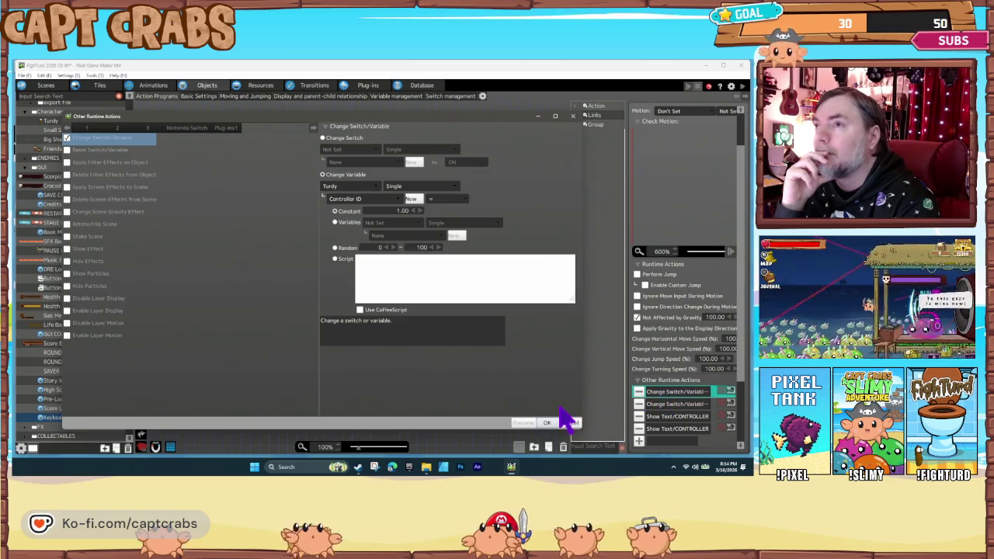
click(570, 423)
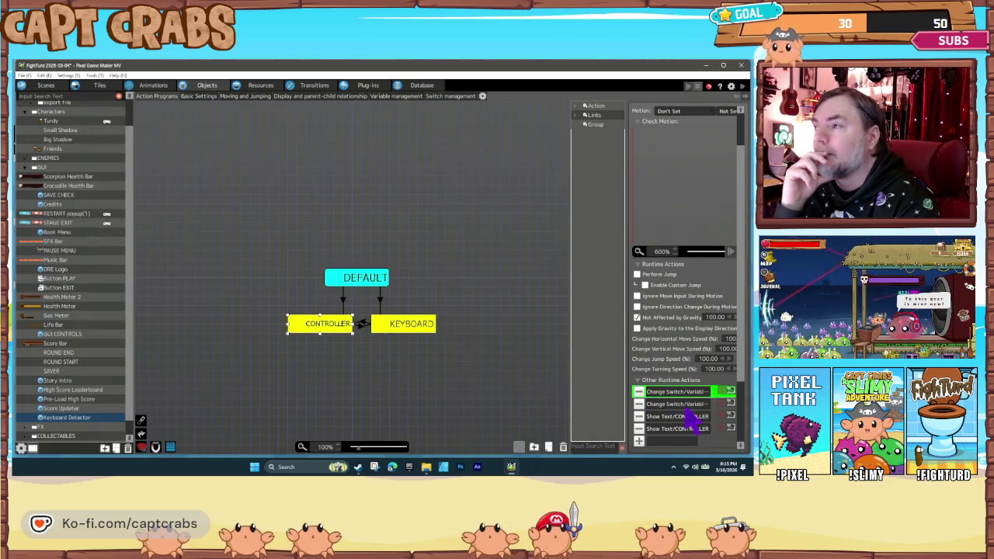
double_click(686, 405)
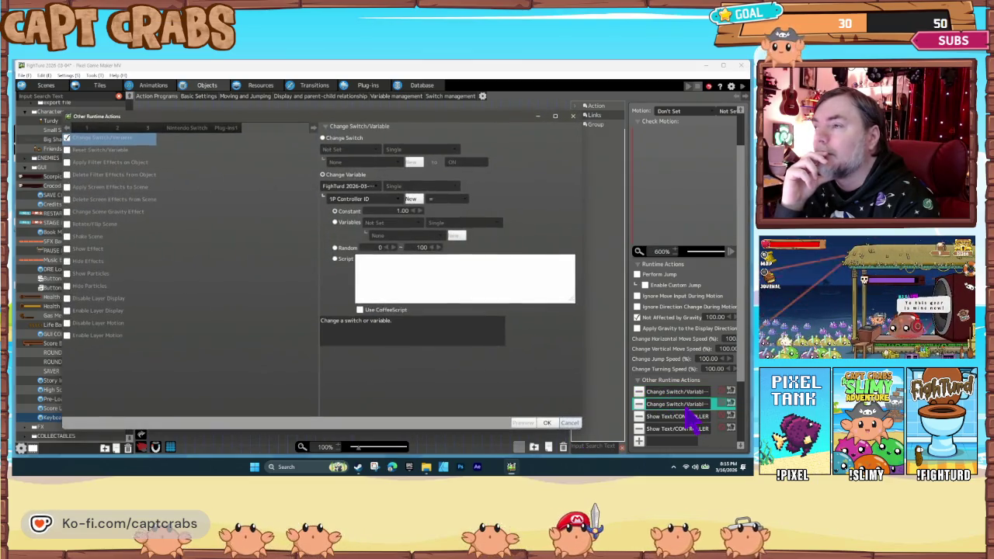
click(570, 424)
double_click(667, 419)
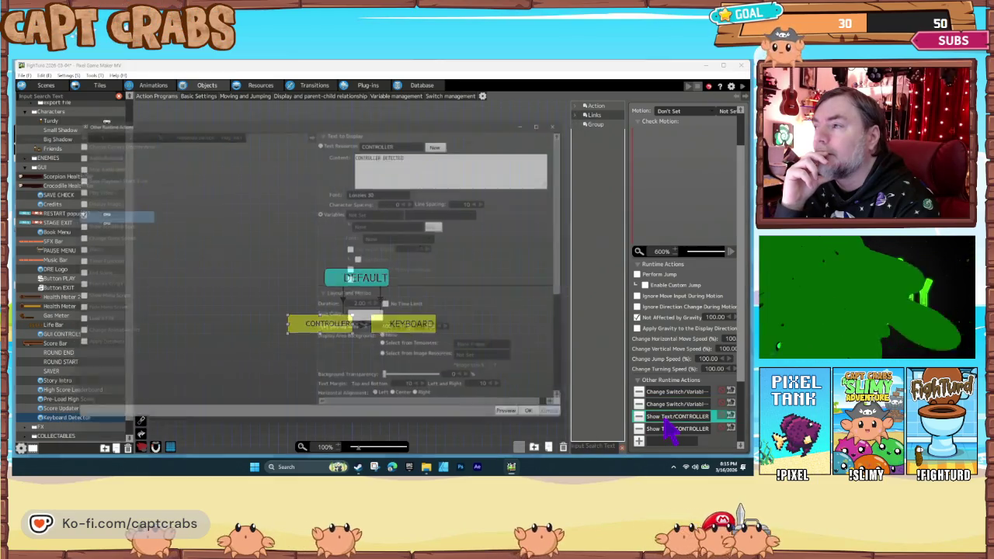
click(571, 423)
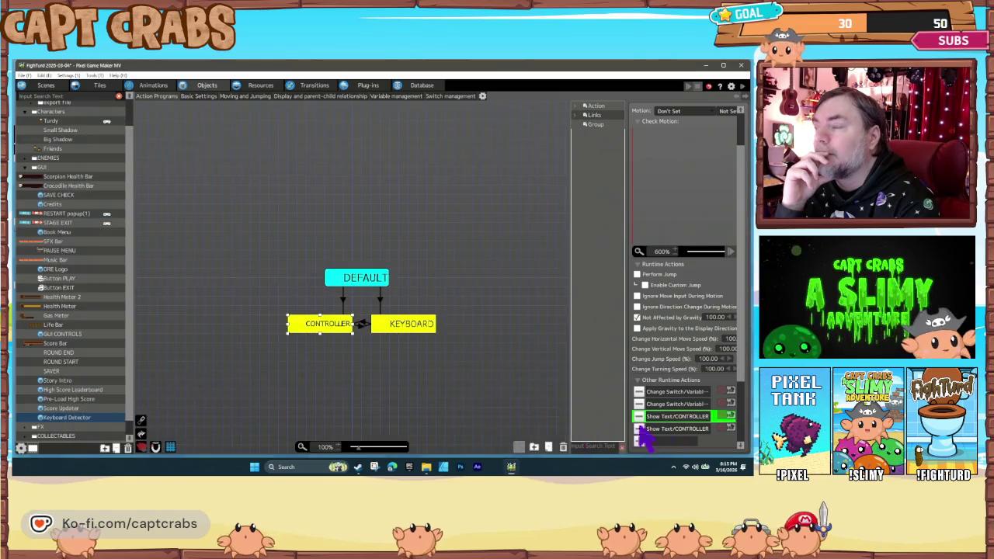
double_click(676, 429)
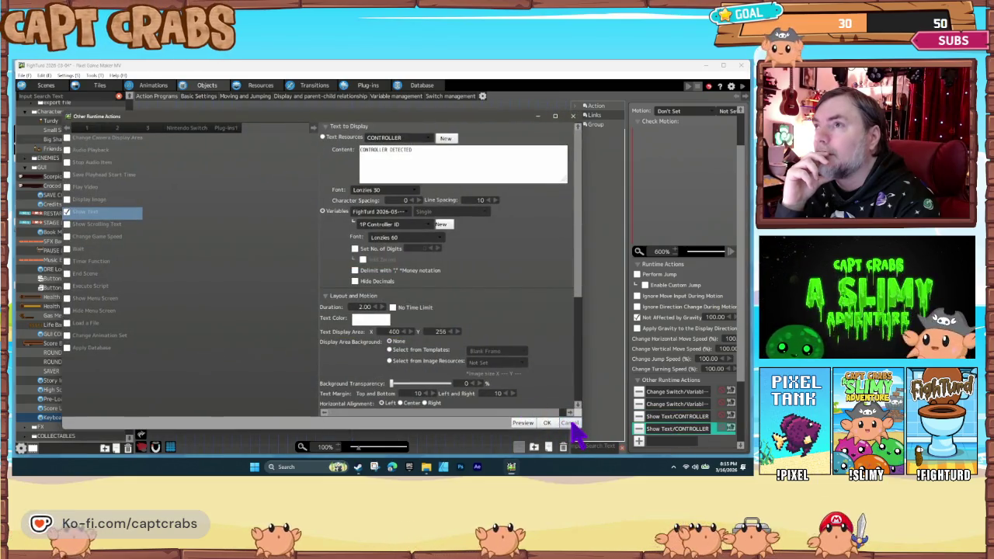
click(569, 424)
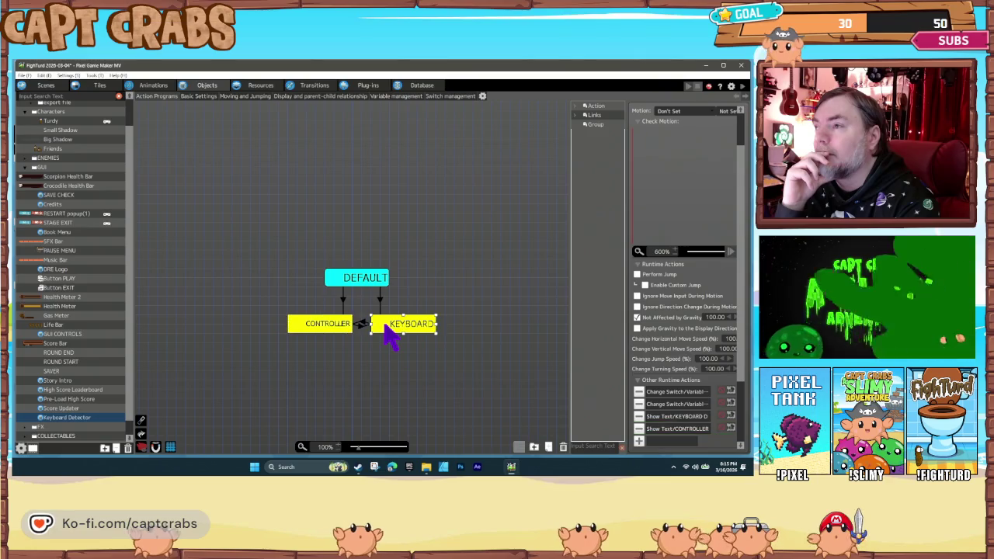
double_click(665, 414)
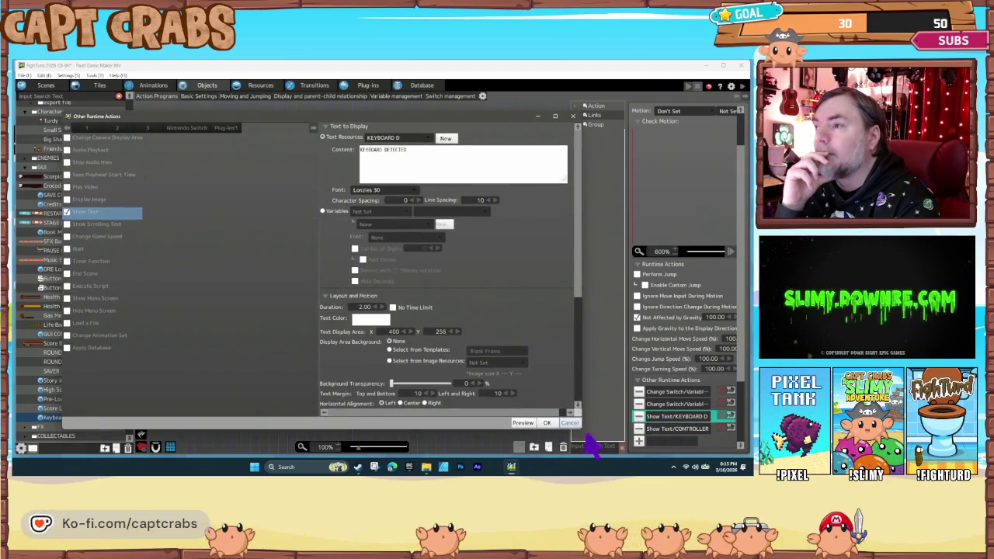
click(570, 423)
double_click(660, 429)
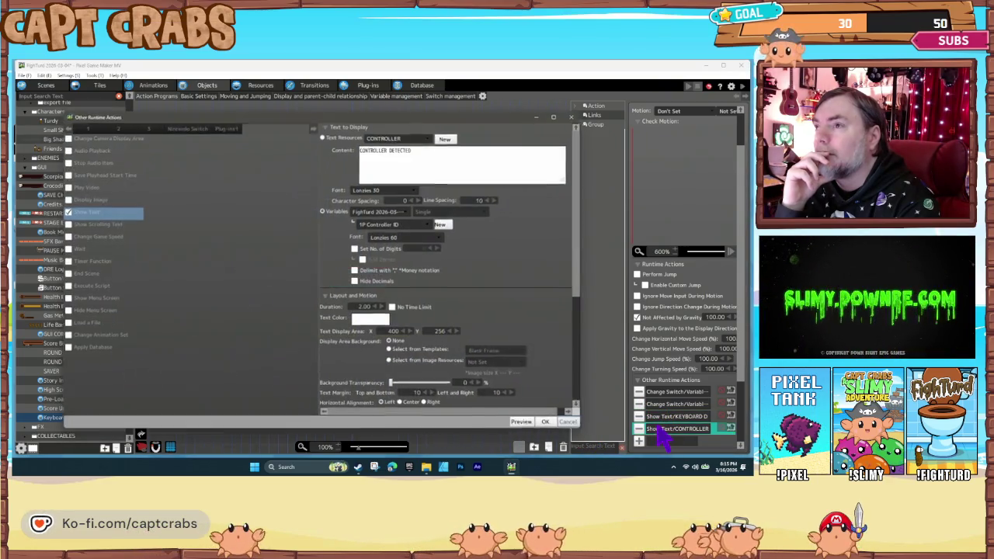
click(571, 424)
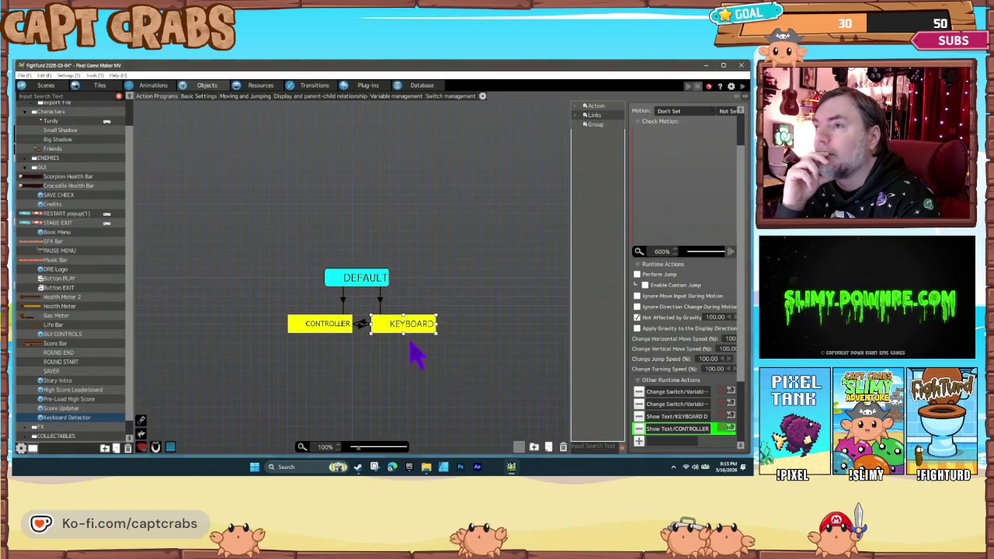
click(362, 323)
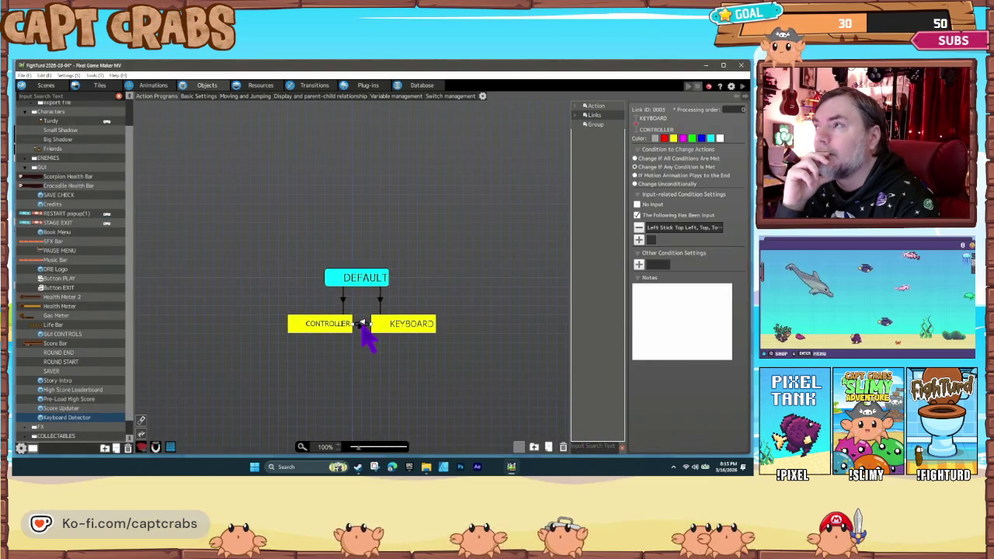
Place Keyboard Detector on TEST LEVEL's Player layer at the top-left, then playtest with F5.
click(47, 85)
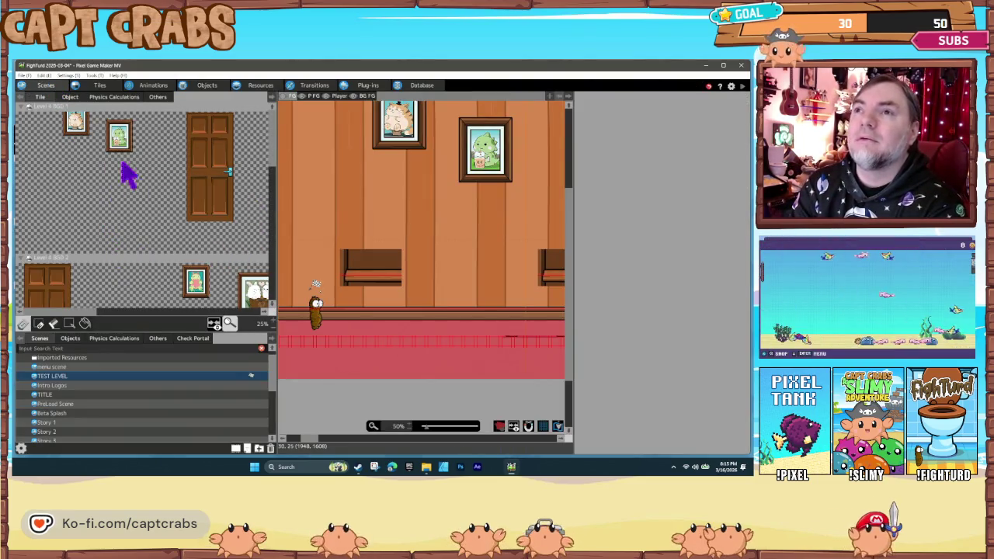
drag(313, 178, 400, 243)
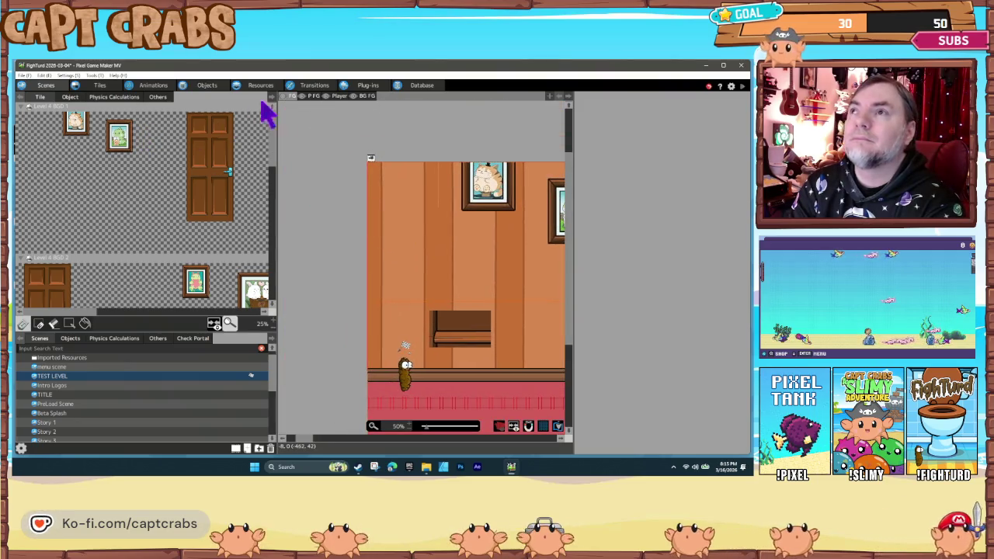
click(339, 95)
click(71, 97)
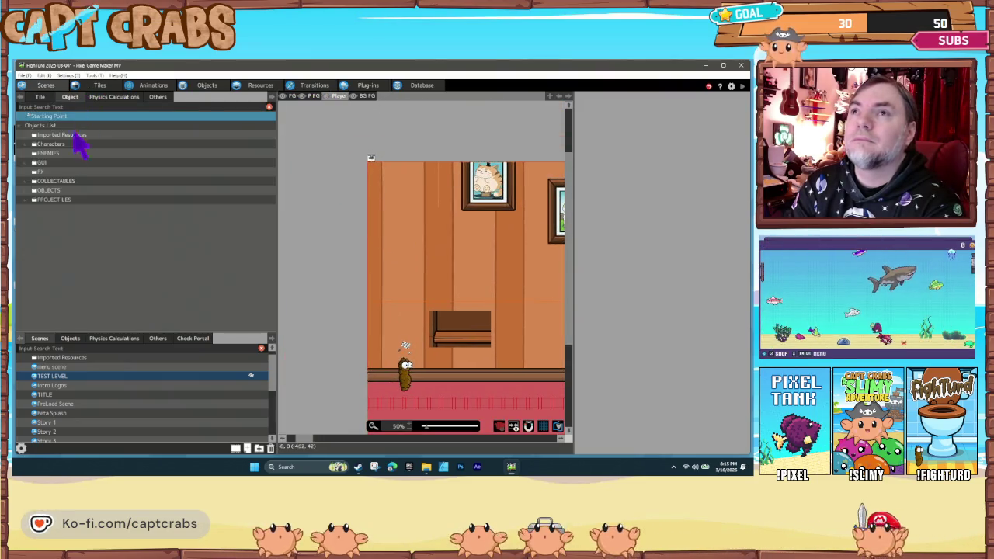
click(26, 163)
scroll(86, 299, down, 5)
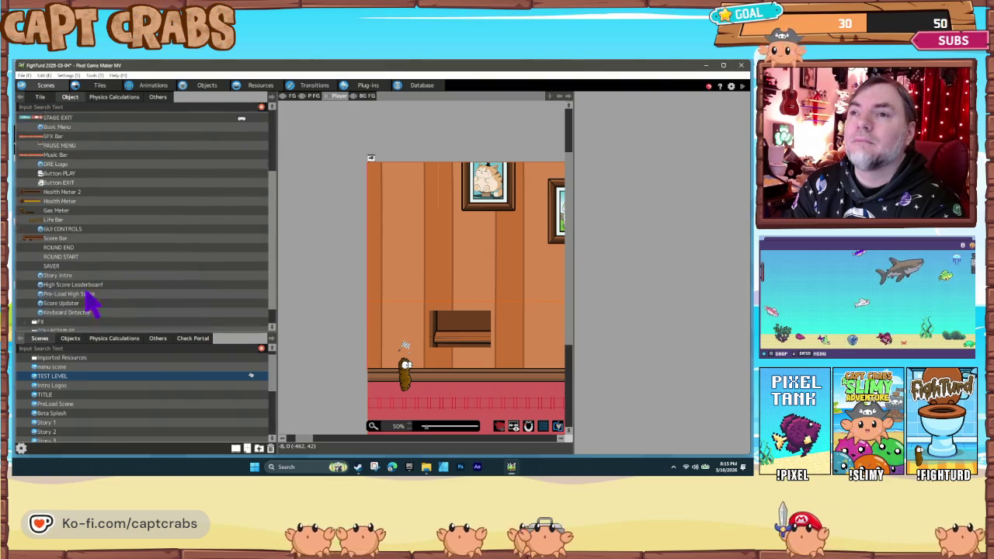
click(67, 289)
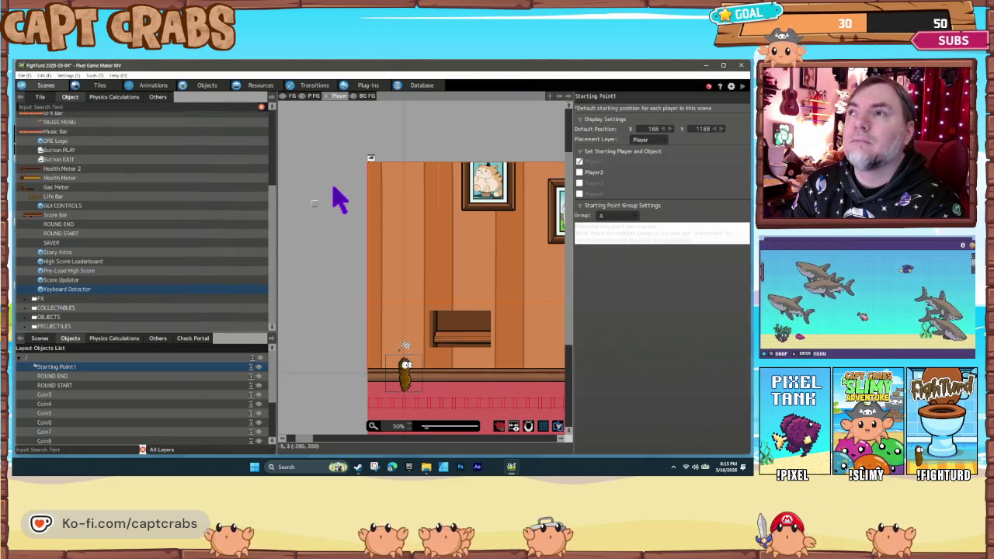
click(359, 157)
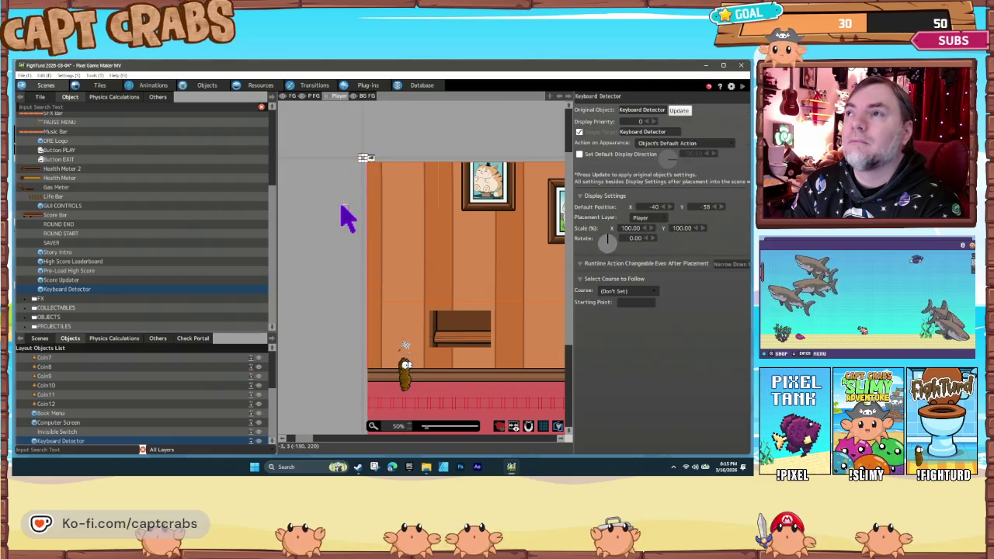
key(F5)
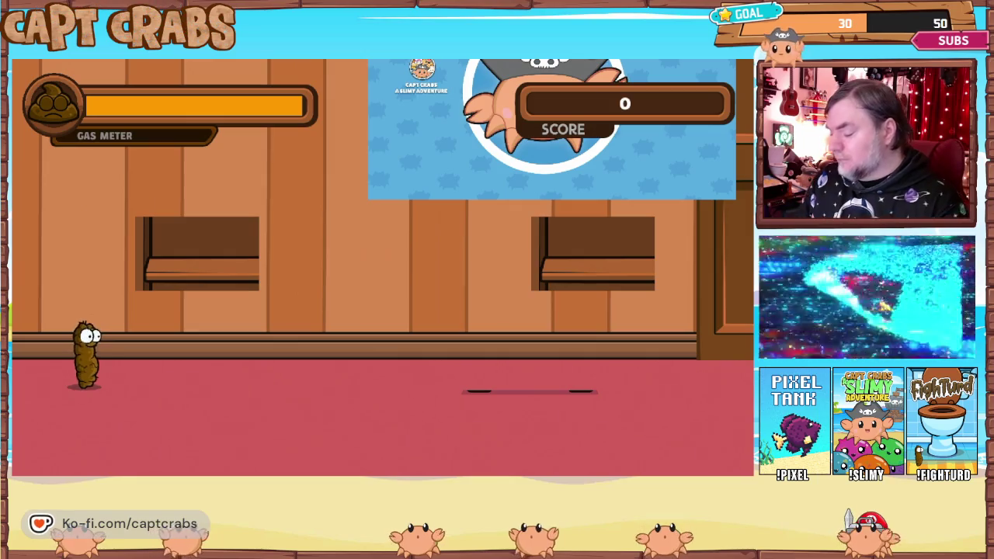
Walk Turdy right and left across the floor with the arrow keys.
key(Right)
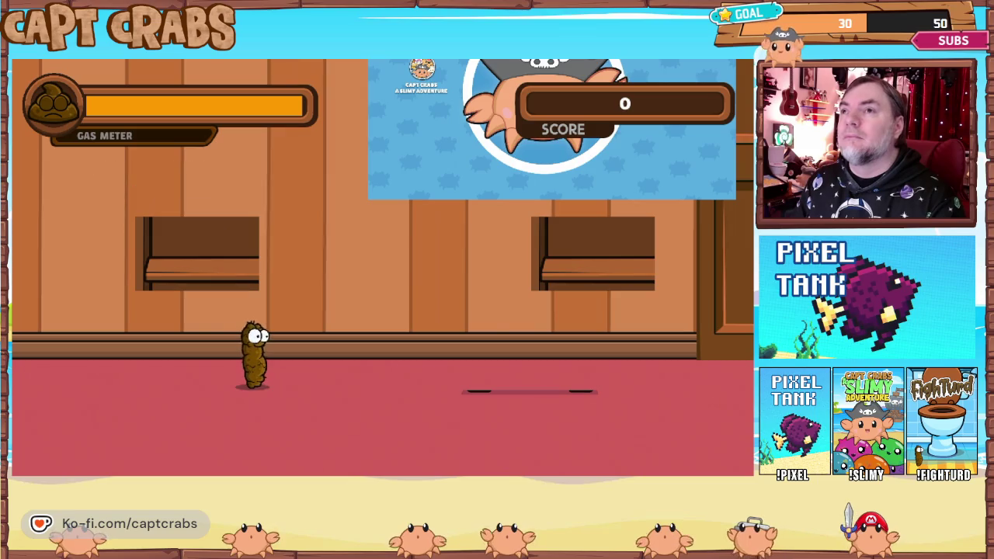
key(Right)
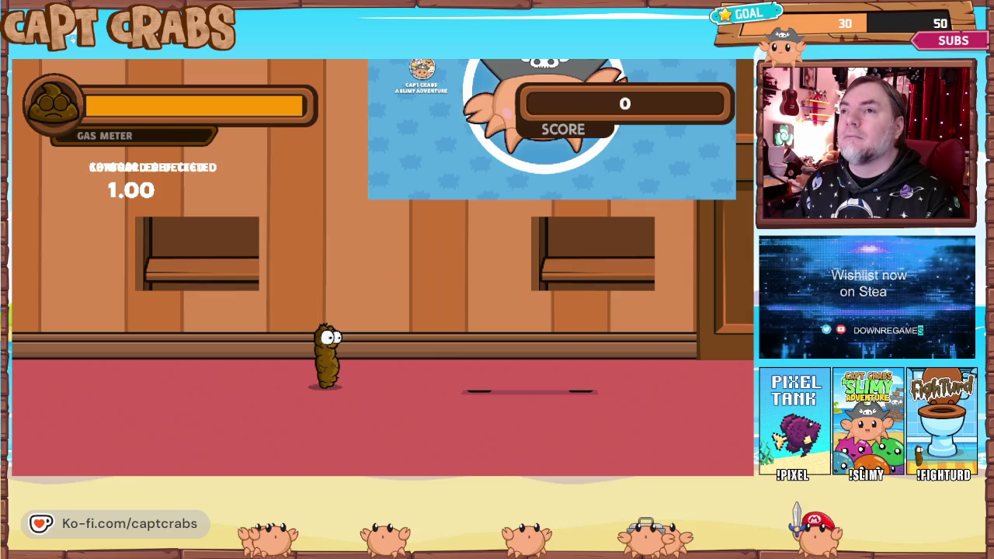
key(Right)
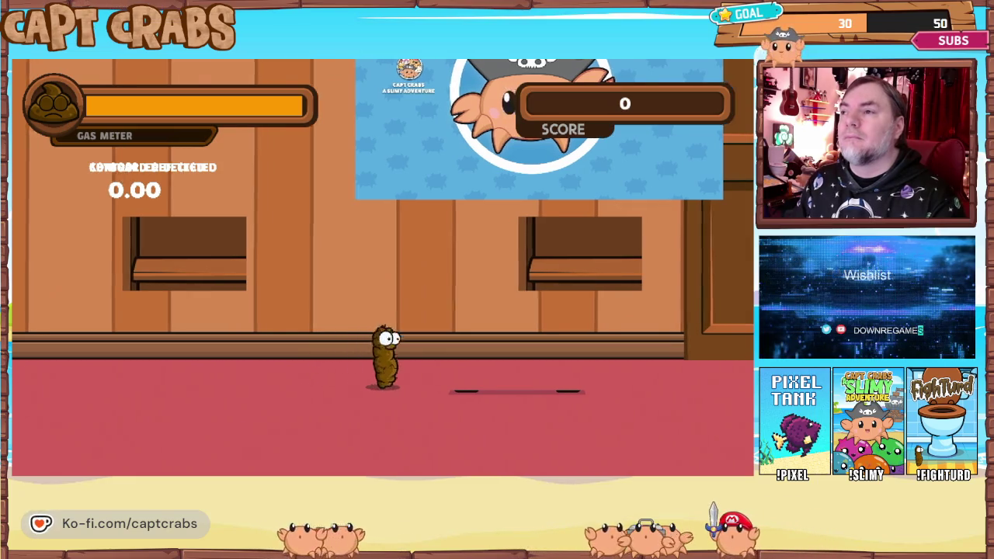
key(Left)
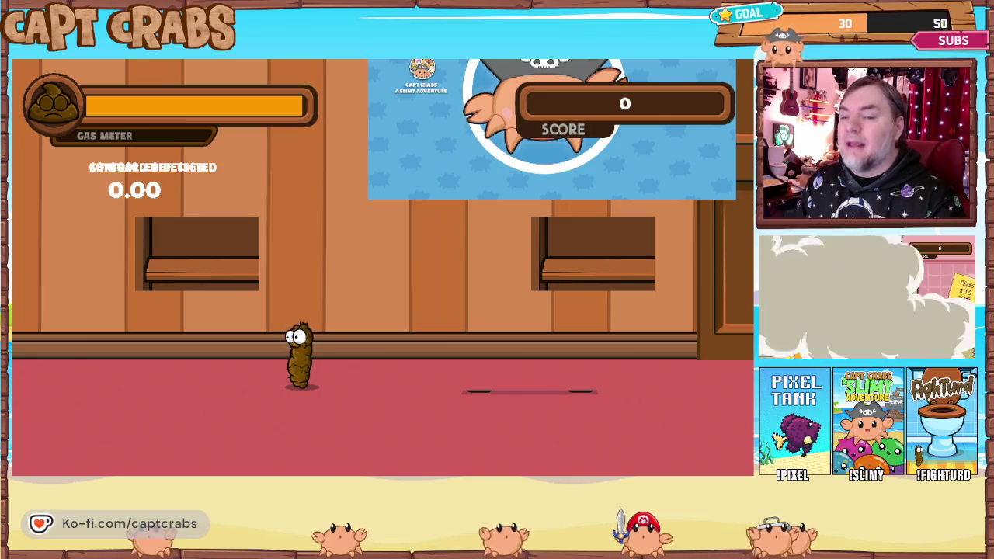
key(Left)
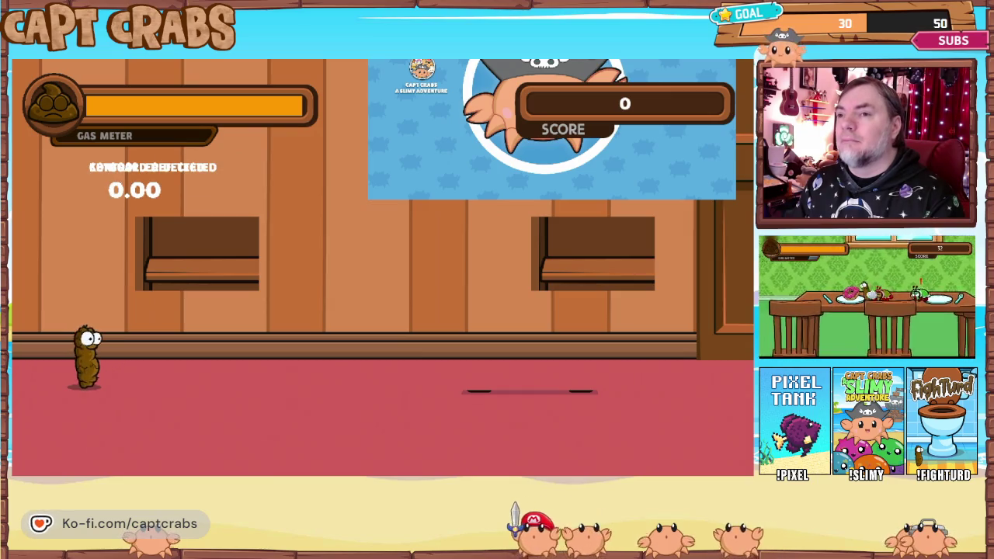
key(Right)
key(Right)
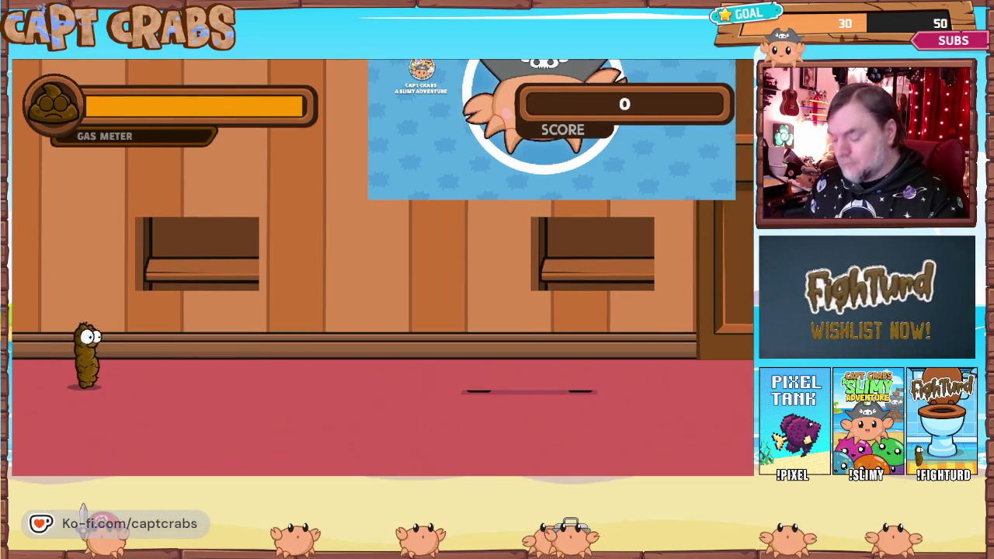
Pause the game and choose Exit Game from the pause menu.
key(Escape)
key(Down)
key(Down)
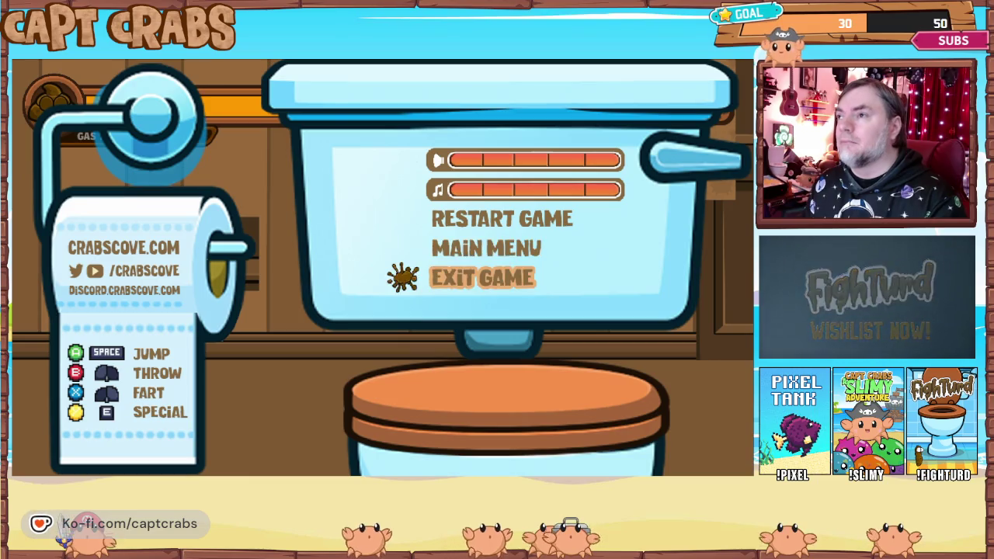
key(Return)
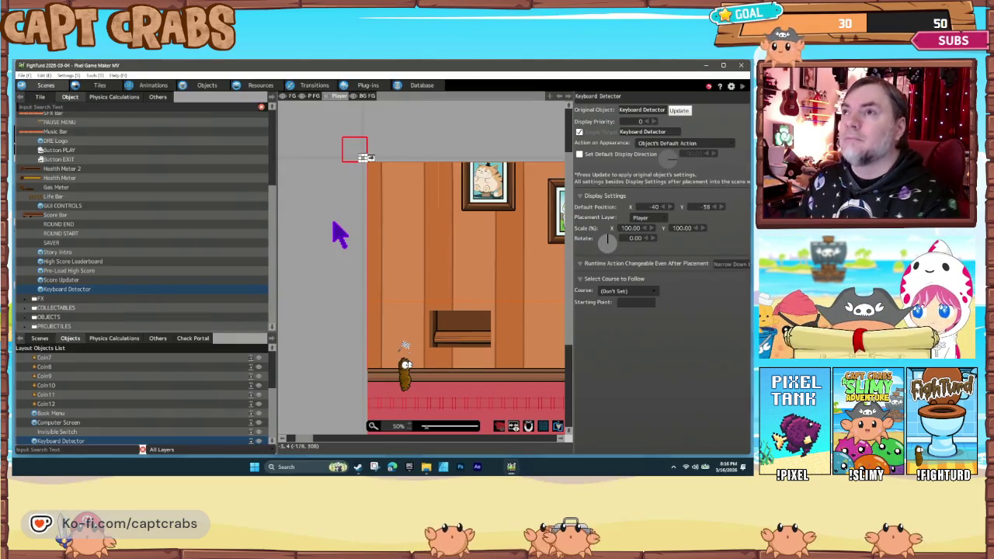
Inspect both Show Text actions of the CONTROLLER state, leaving them unchanged.
click(206, 85)
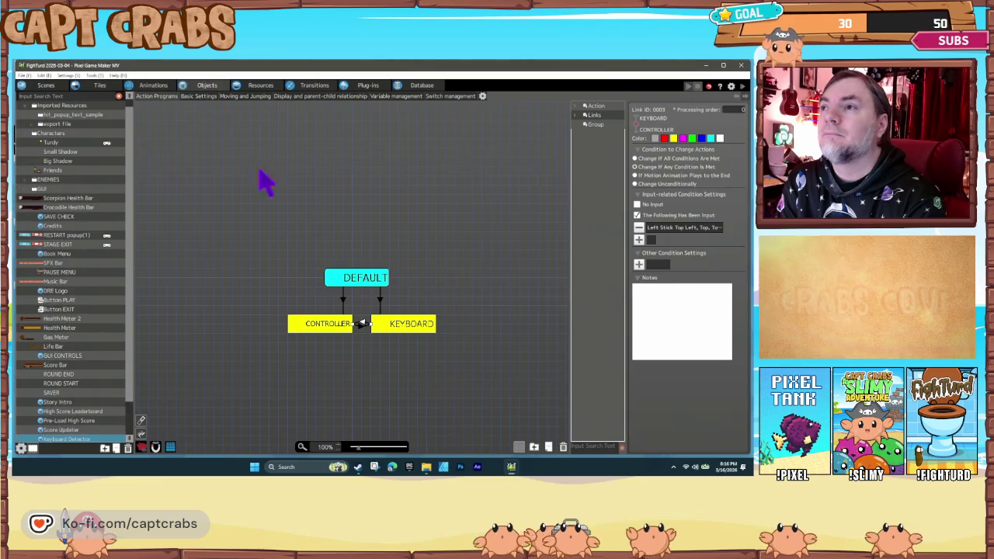
click(344, 327)
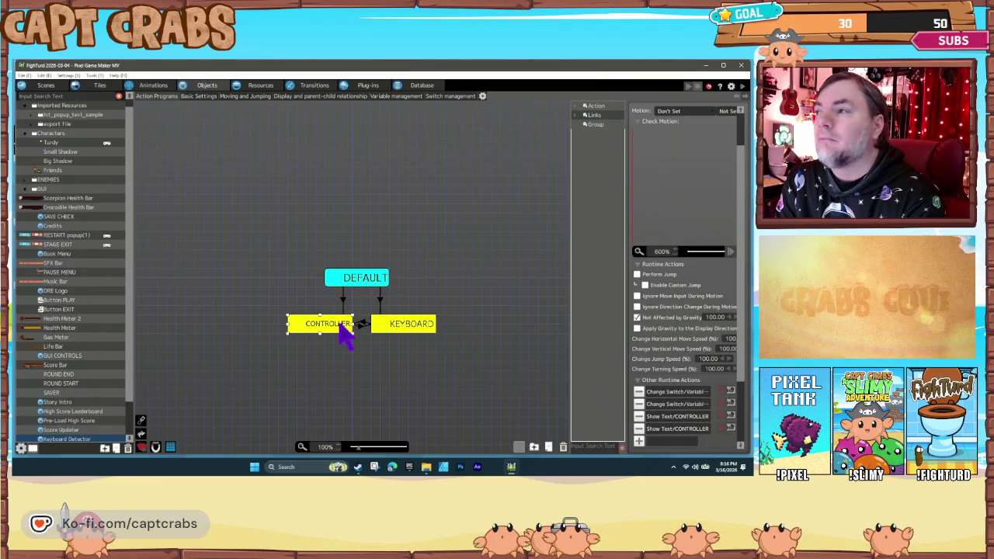
double_click(665, 432)
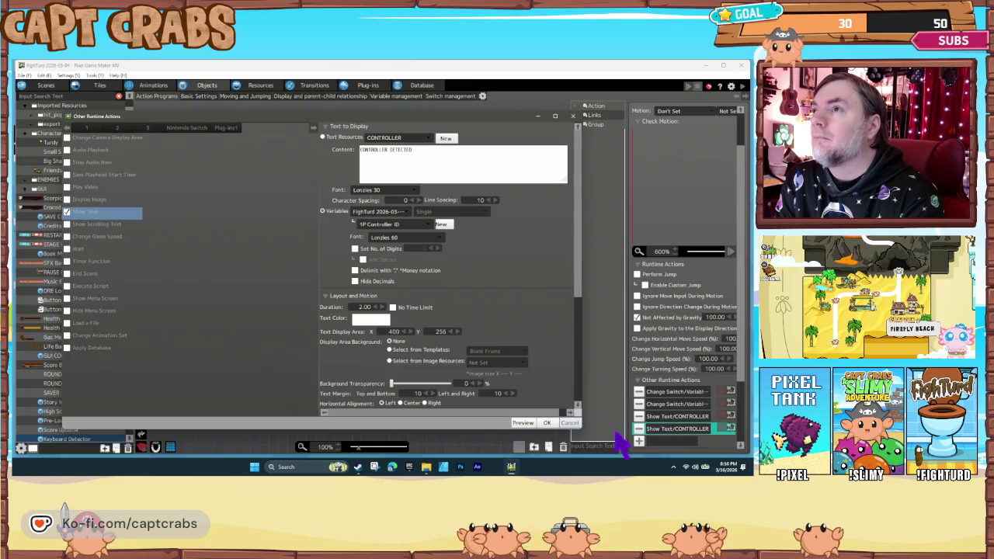
click(572, 424)
double_click(666, 417)
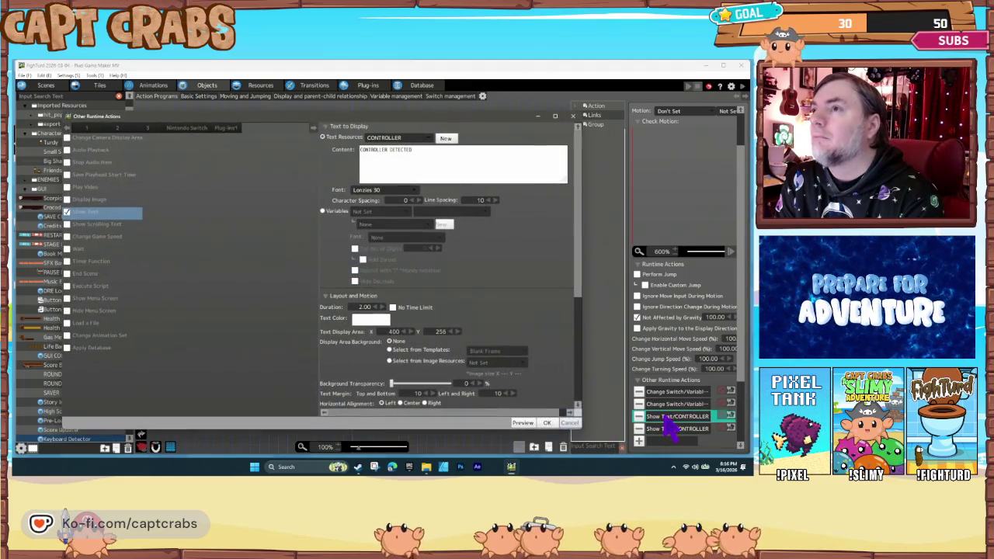
click(570, 424)
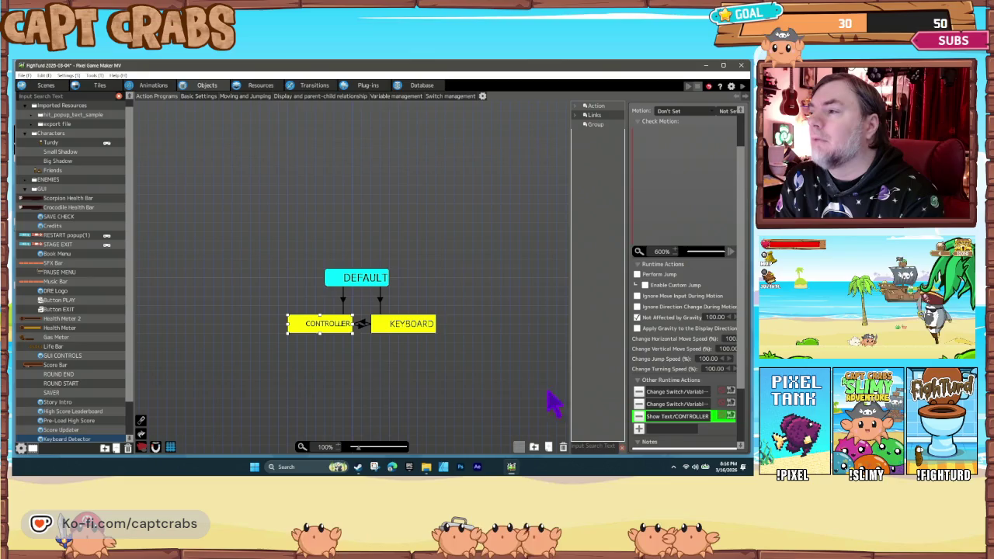
Review the KEYBOARD state's Show Text action, undoing the accidental deletion.
click(409, 326)
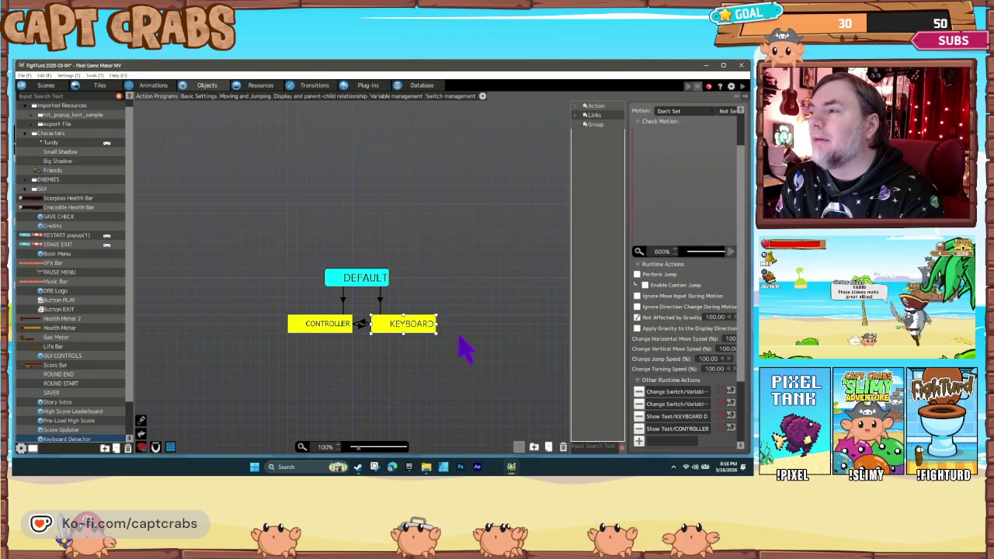
click(664, 429)
key(Delete)
double_click(666, 417)
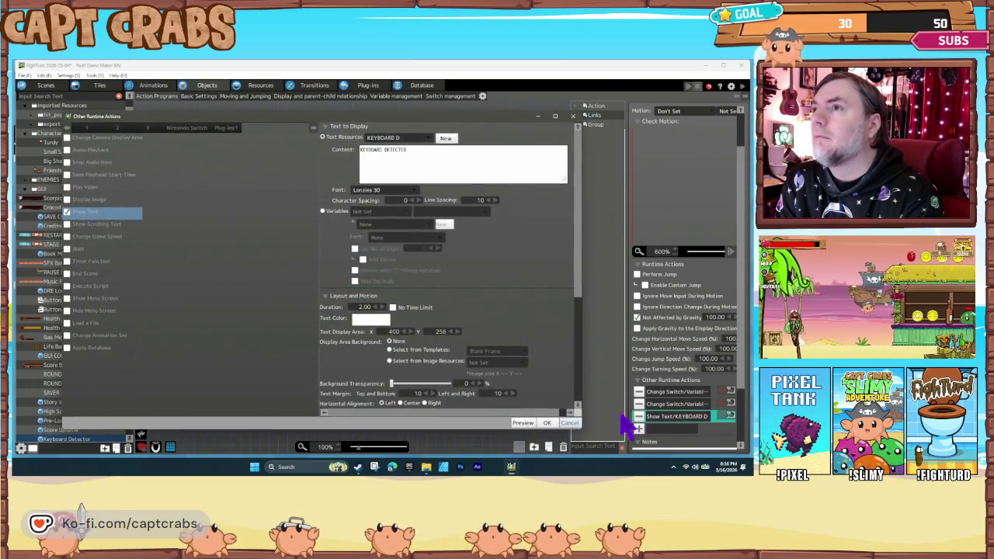
click(570, 424)
key(ctrl+z)
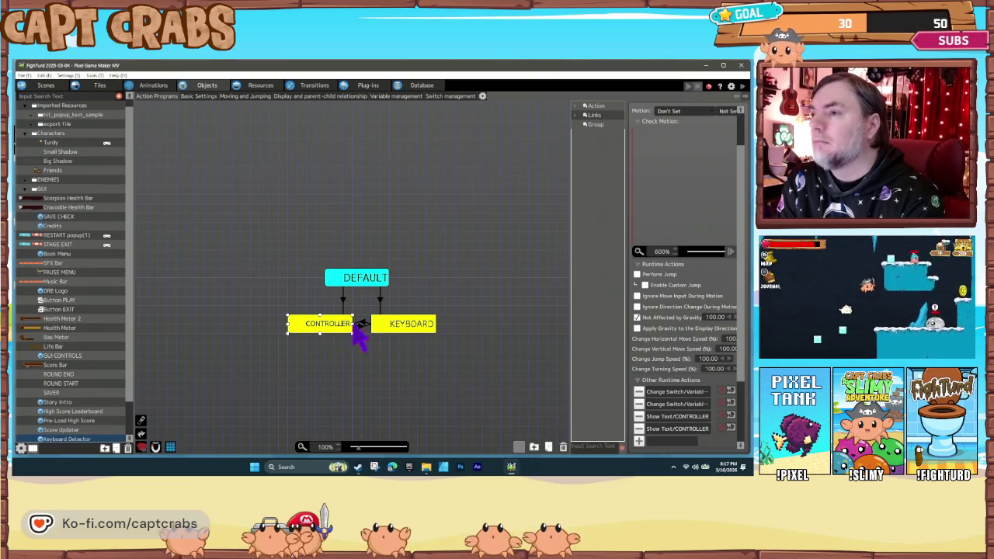
Recheck the Show Text settings, view the CONTROLLER-to-KEYBOARD link, and start a playtest.
double_click(666, 432)
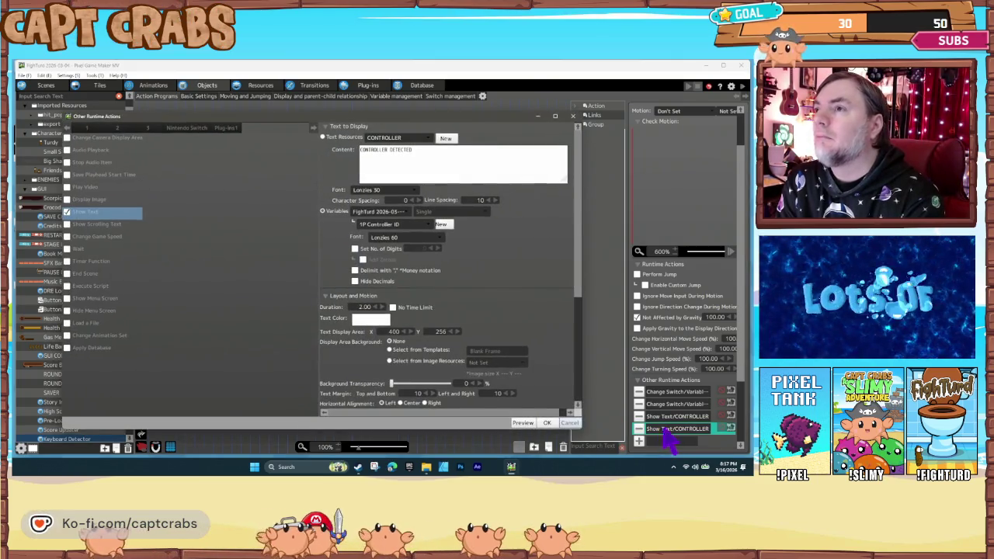
click(570, 423)
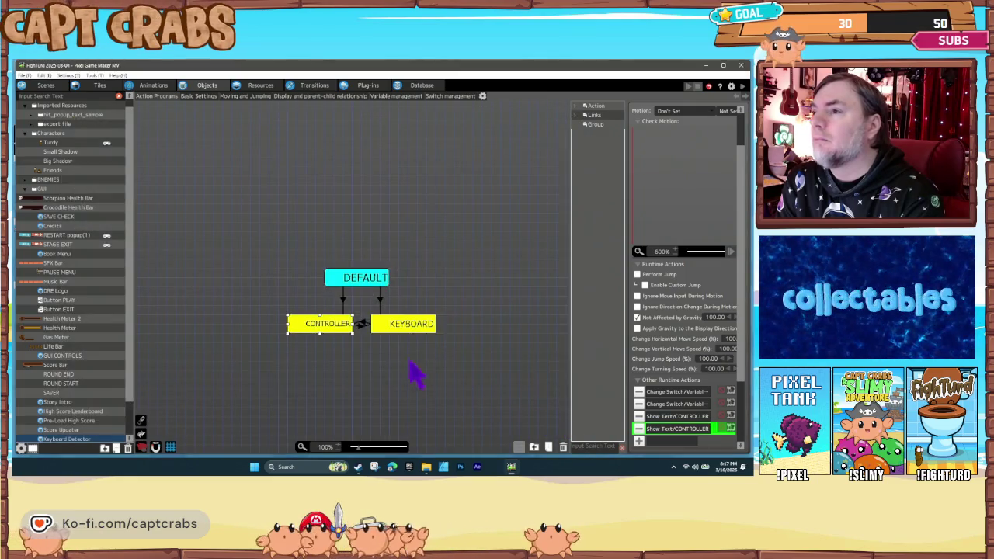
double_click(690, 431)
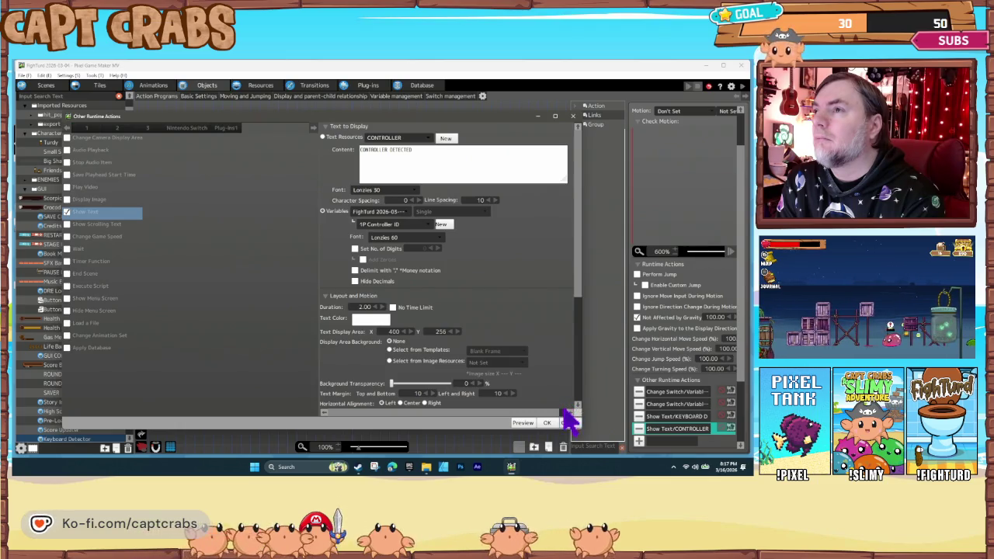
click(579, 425)
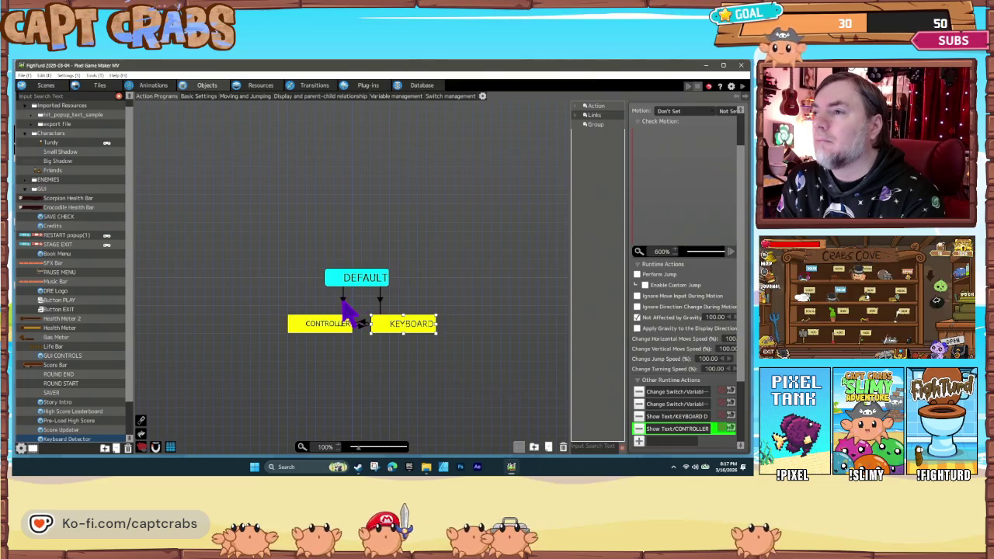
right_click(337, 337)
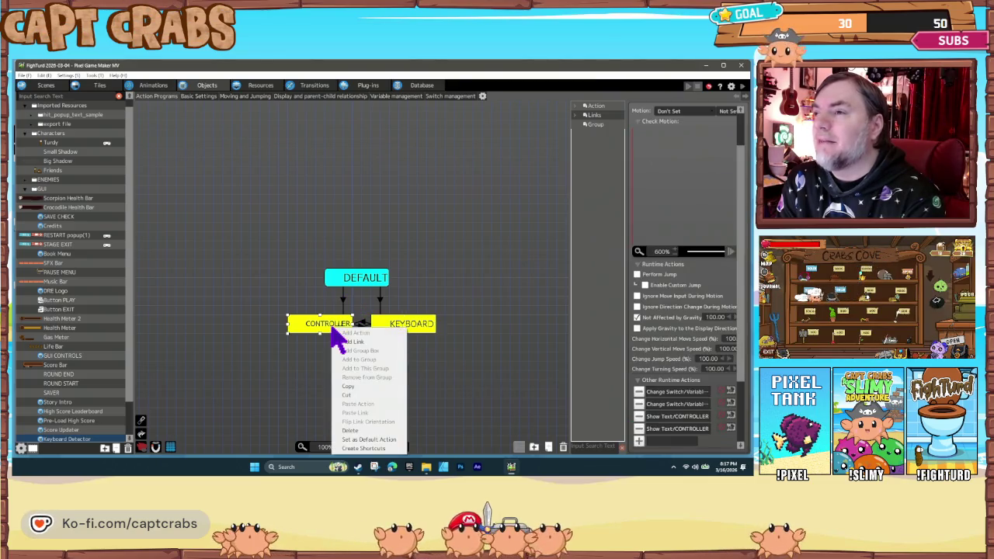
click(380, 439)
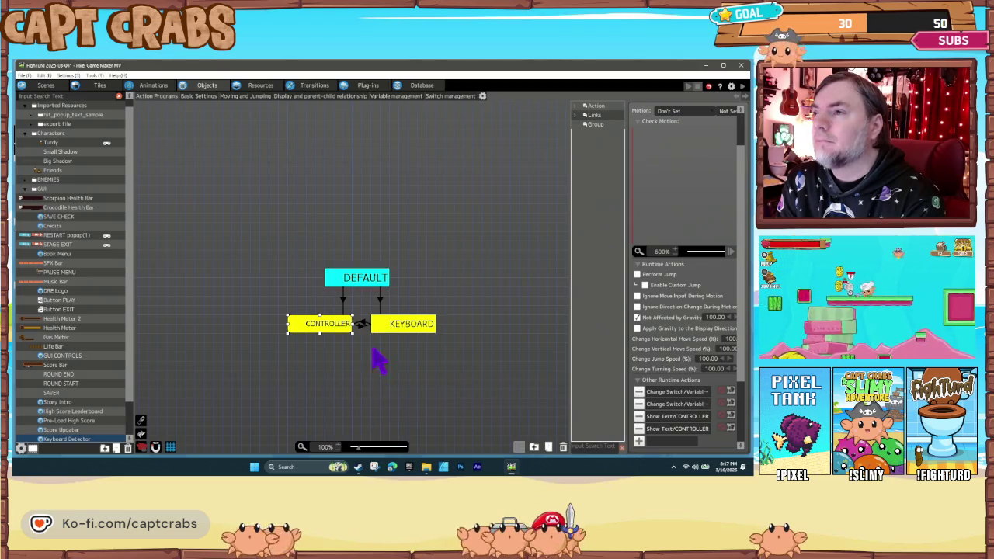
click(361, 324)
key(F5)
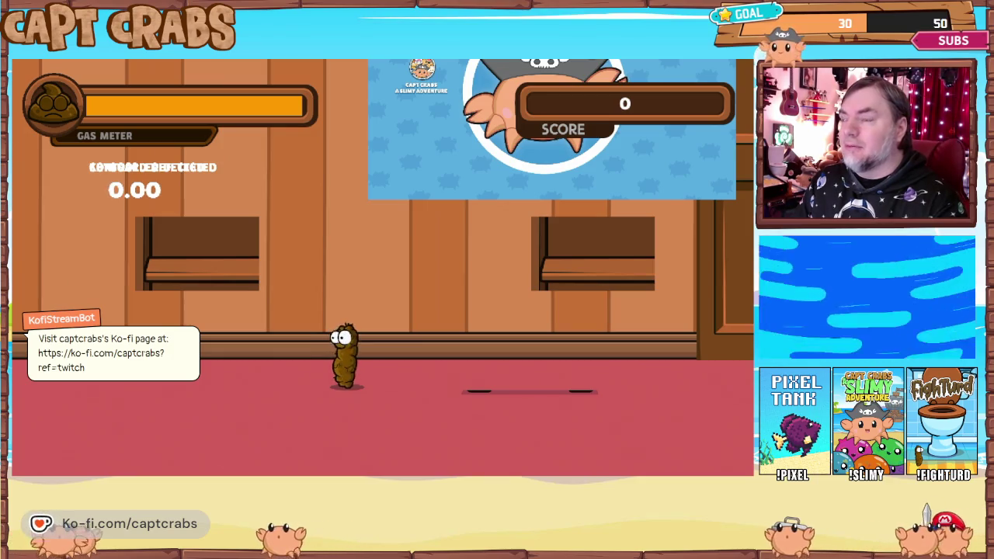
key(Escape)
key(Down)
key(Down)
key(Down)
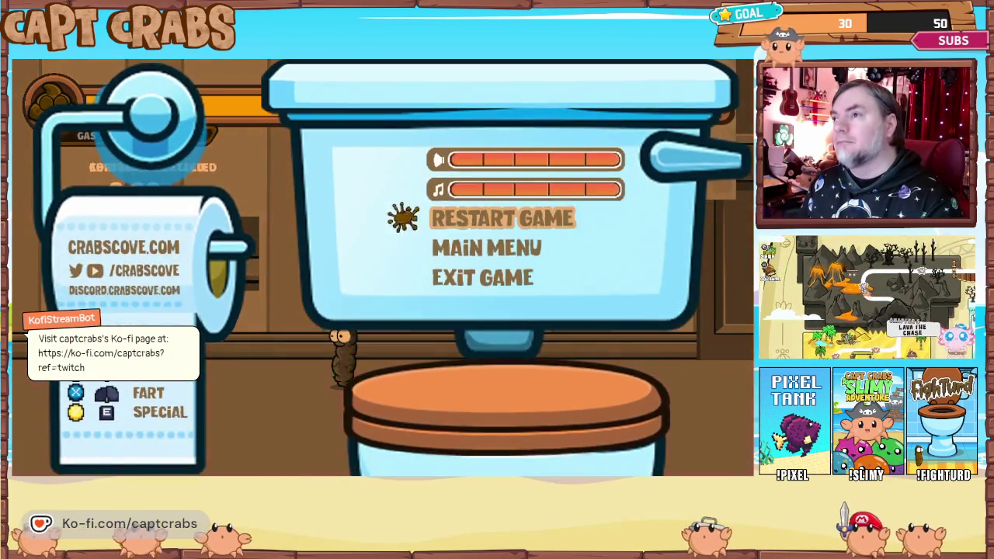
key(Return)
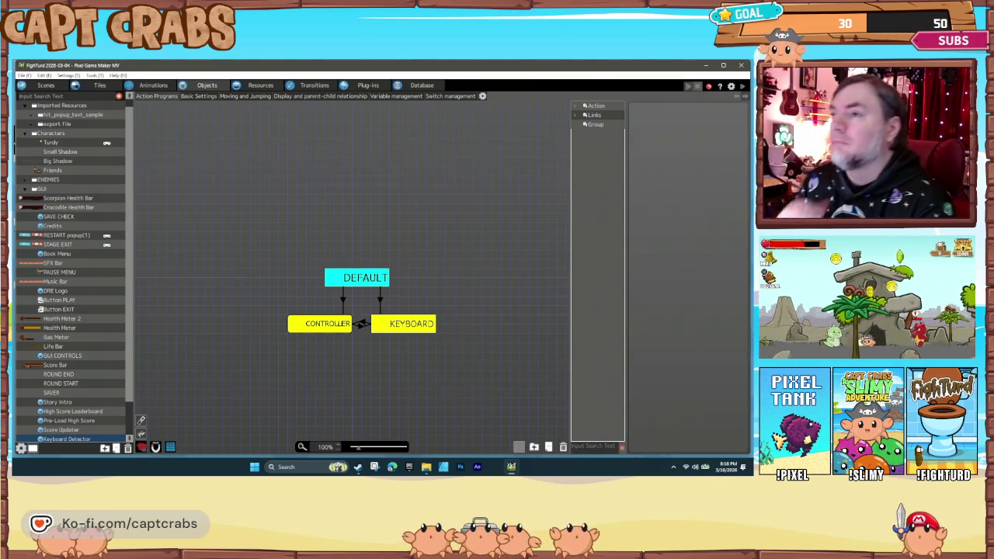
Select the CONTROLLER and DEFAULT states and show the DEFAULT-to-CONTROLLER link (Link ID 0001).
click(318, 326)
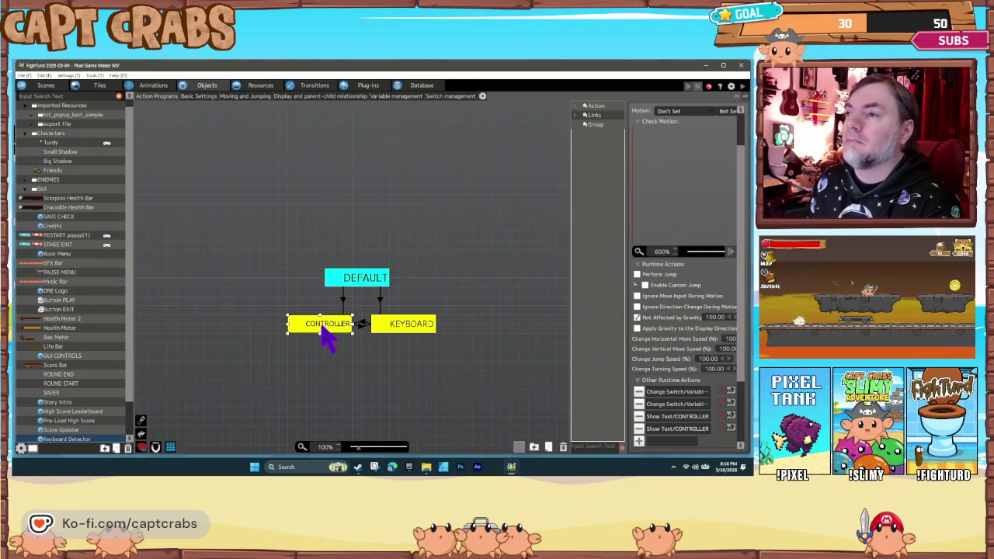
right_click(320, 328)
click(354, 281)
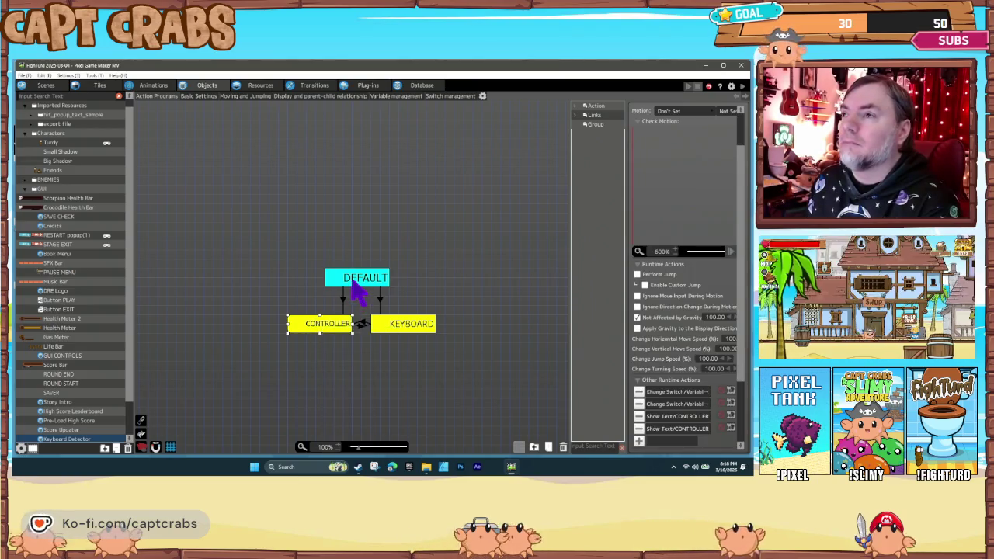
click(342, 299)
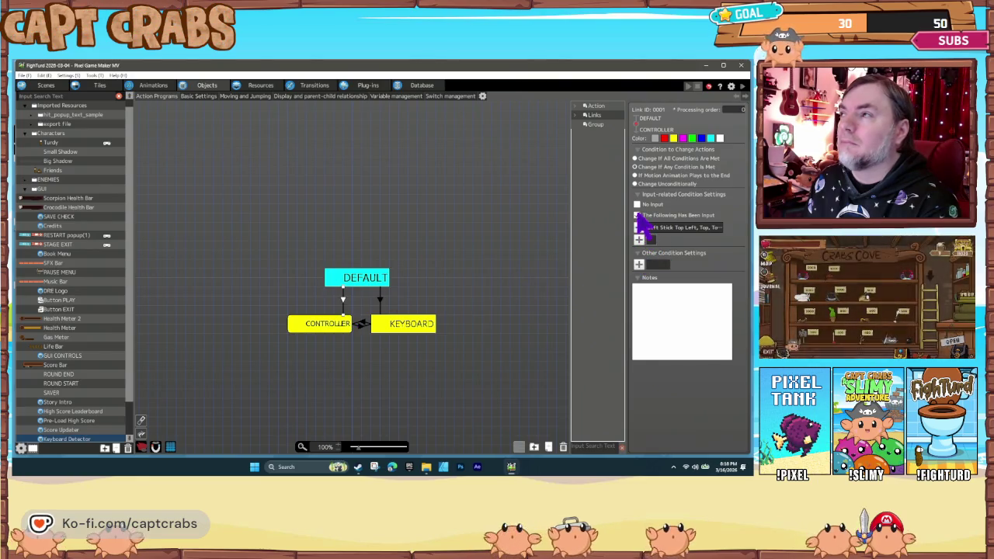
Add a Switch/Variable Changes condition requiring common variable 1P Controller ID = 1 to this link.
click(639, 264)
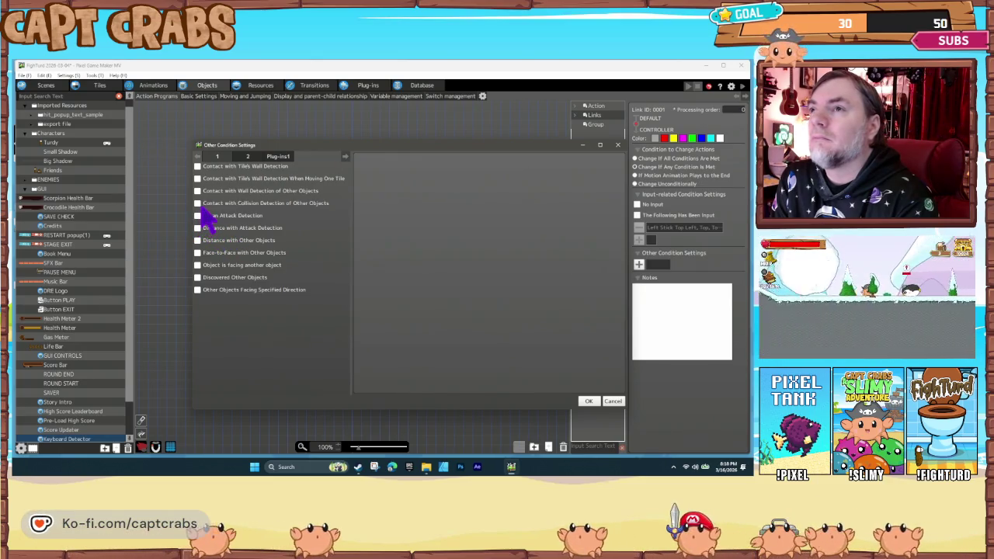
click(248, 156)
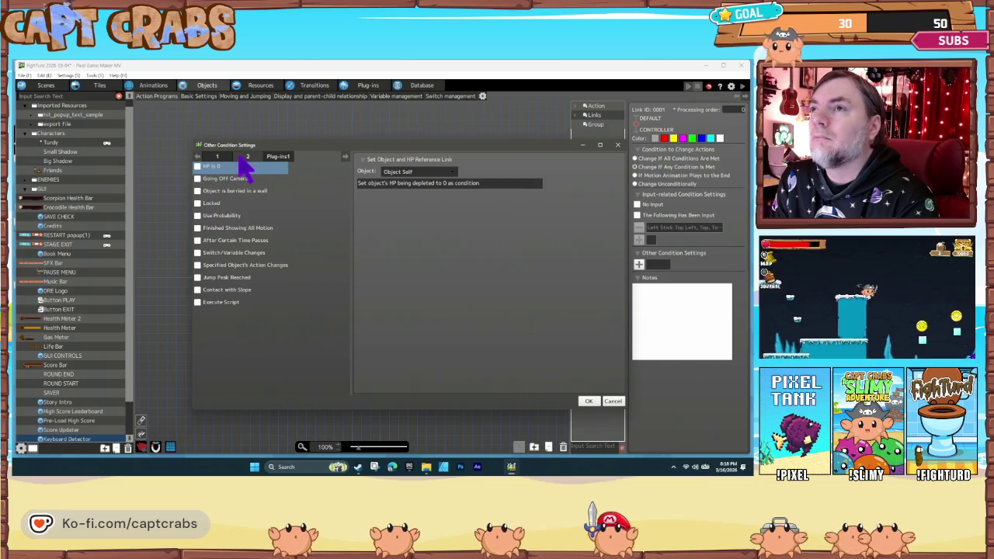
click(218, 156)
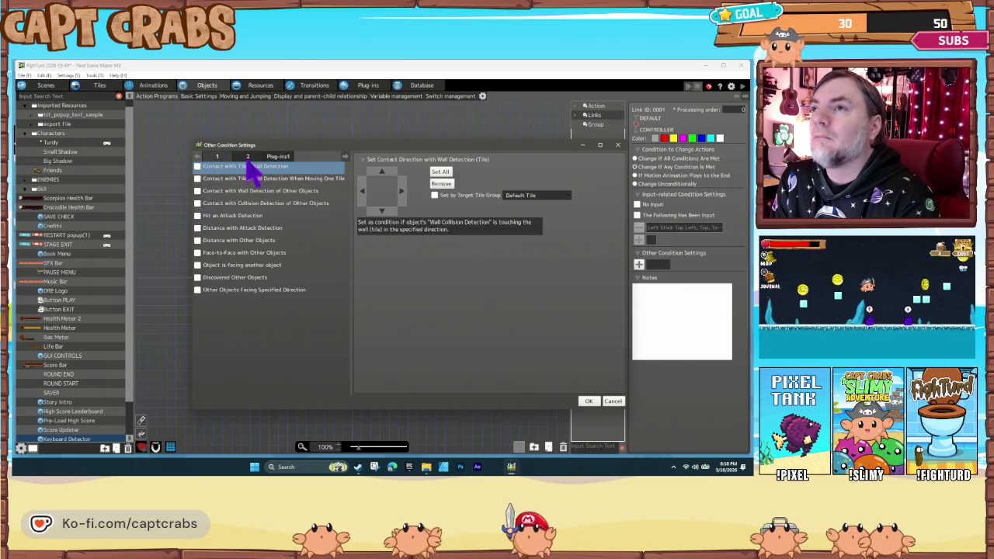
click(248, 156)
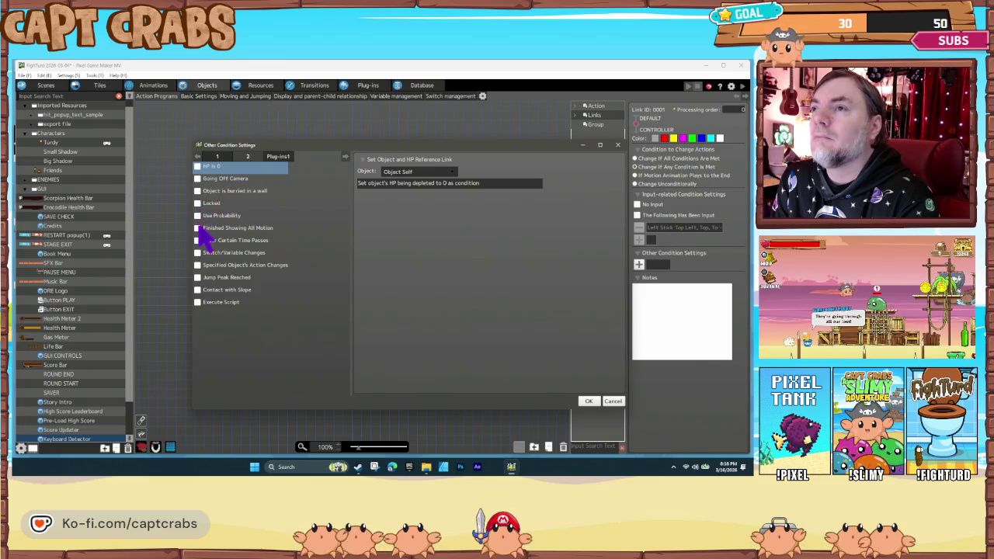
click(197, 255)
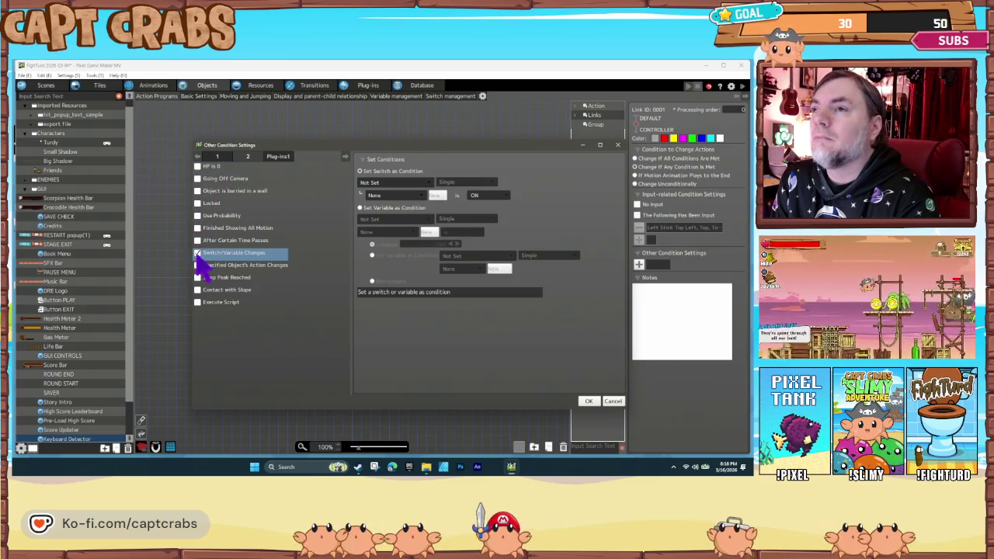
click(360, 208)
click(390, 219)
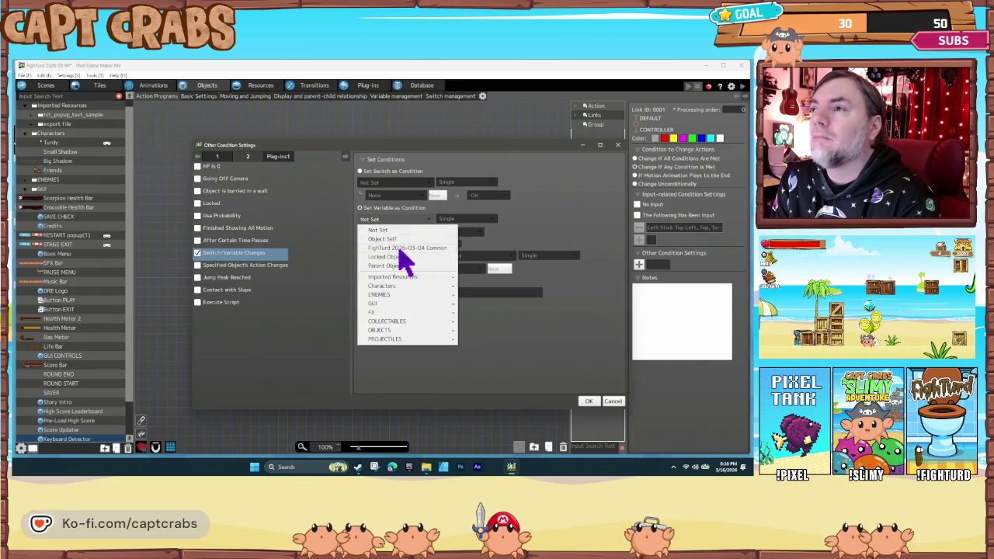
click(400, 248)
click(396, 233)
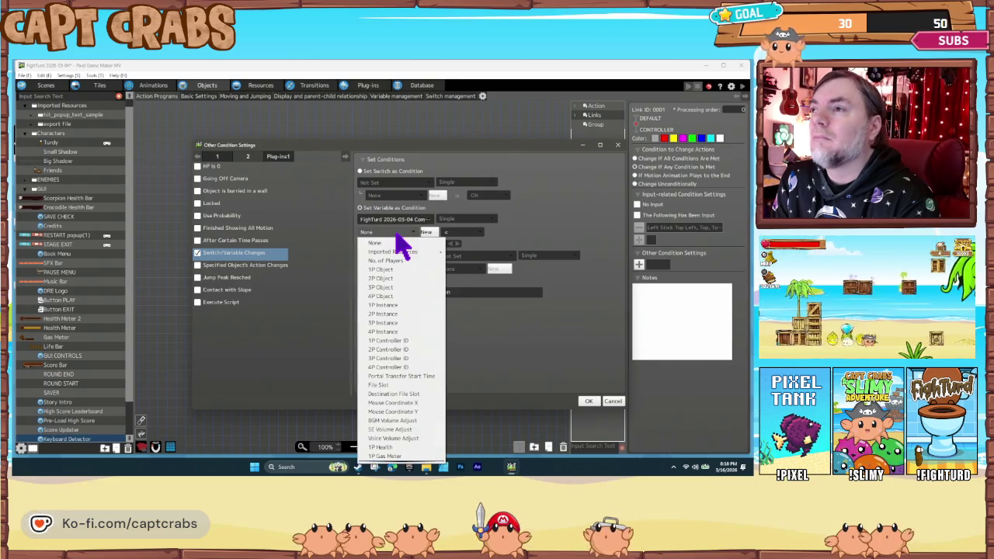
click(406, 342)
click(460, 232)
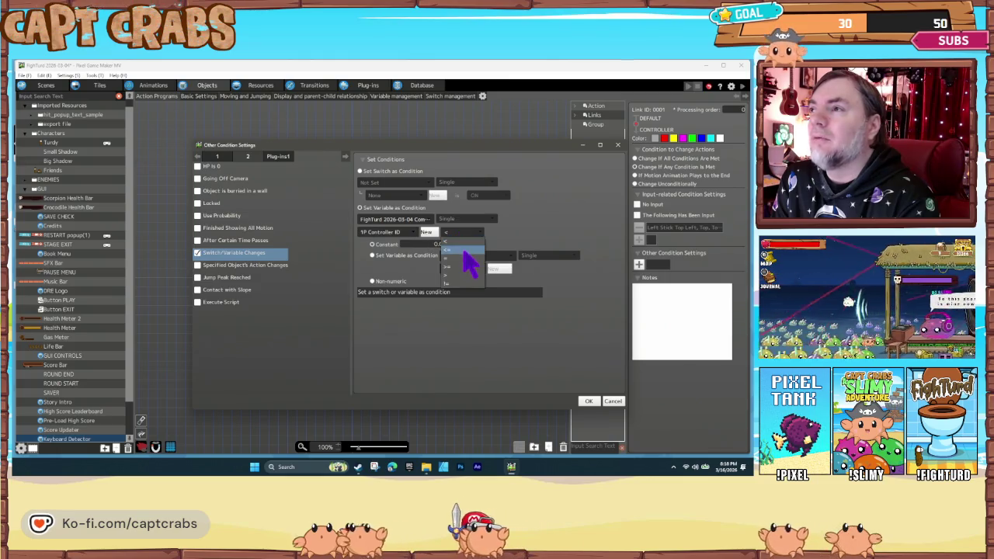
text(1)
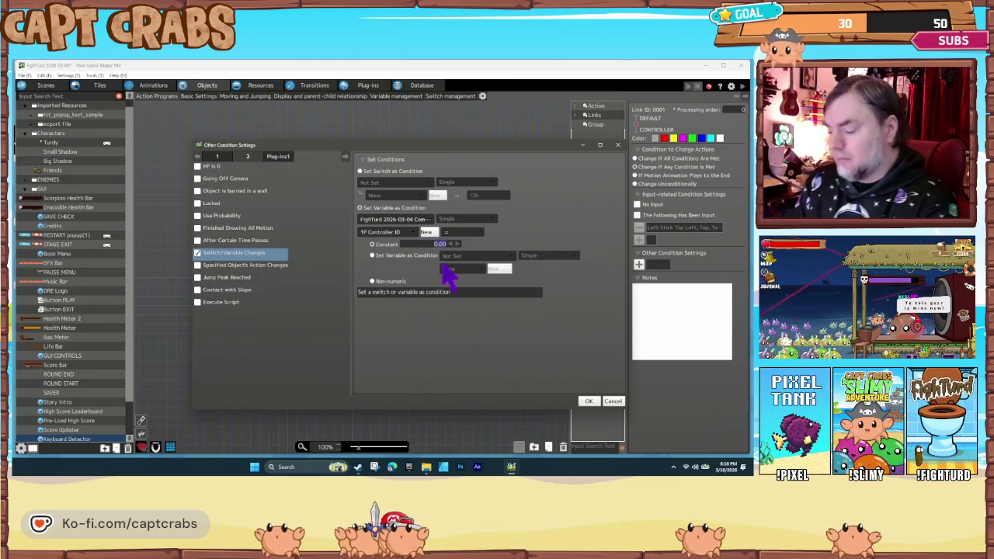
click(588, 400)
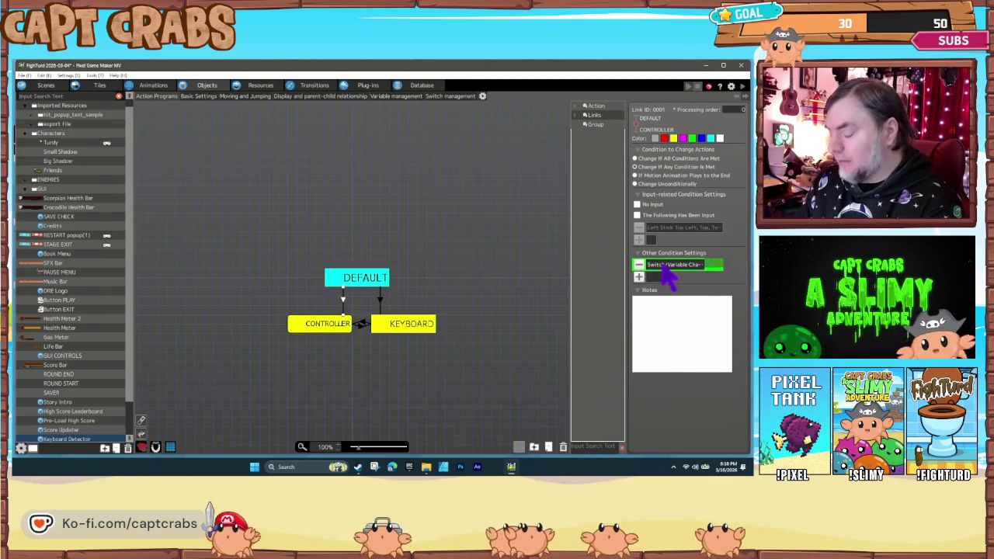
On the DEFAULT-to-KEYBOARD link, replace the keyboard input condition with a 1P Controller ID condition.
click(381, 299)
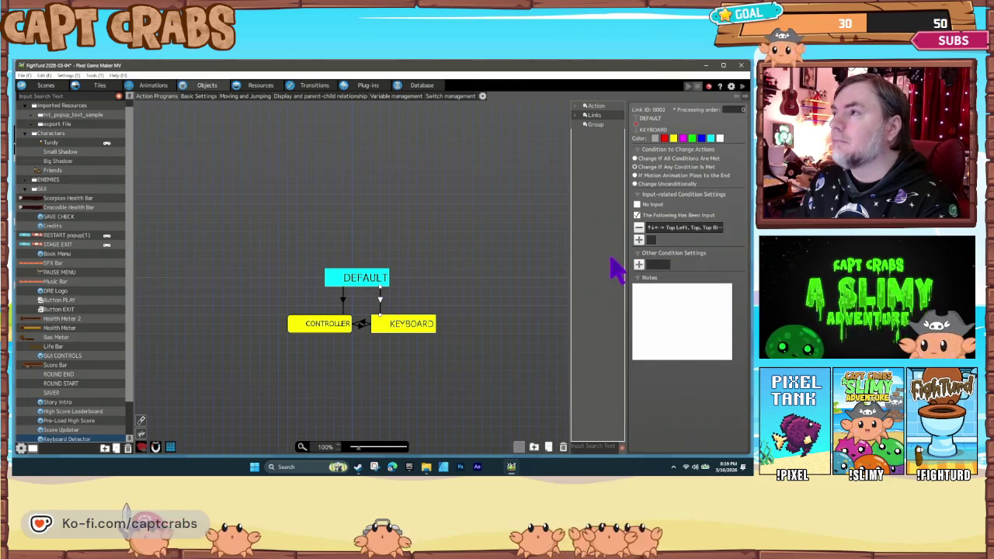
click(639, 227)
click(639, 253)
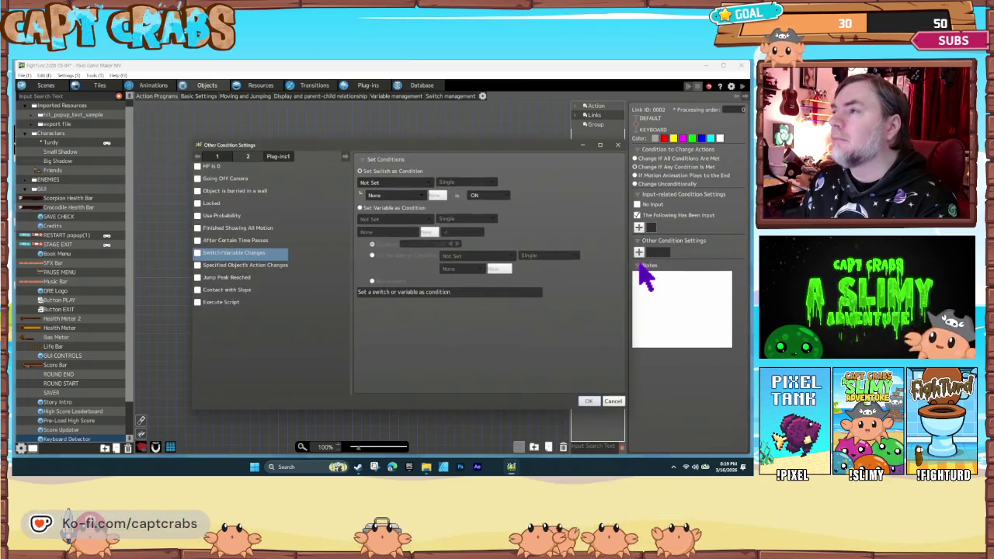
click(609, 401)
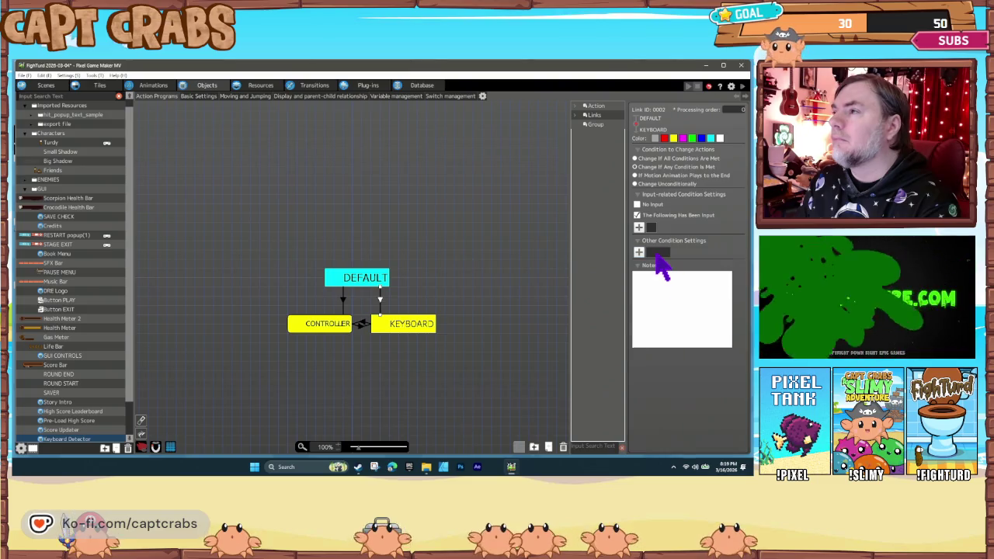
double_click(659, 253)
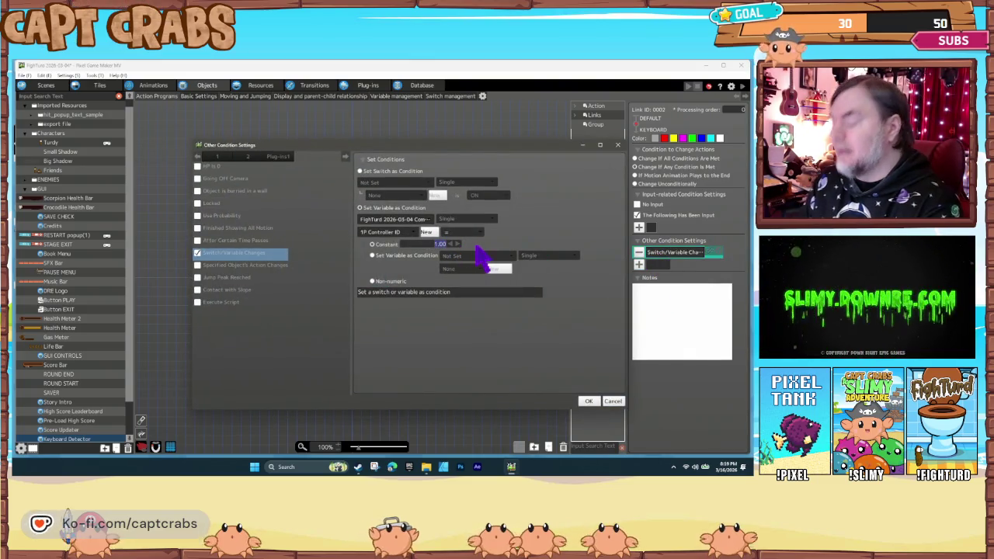
click(588, 402)
On the KEYBOARD-to-CONTROLLER link, replace the left stick input condition with a variable condition.
click(362, 323)
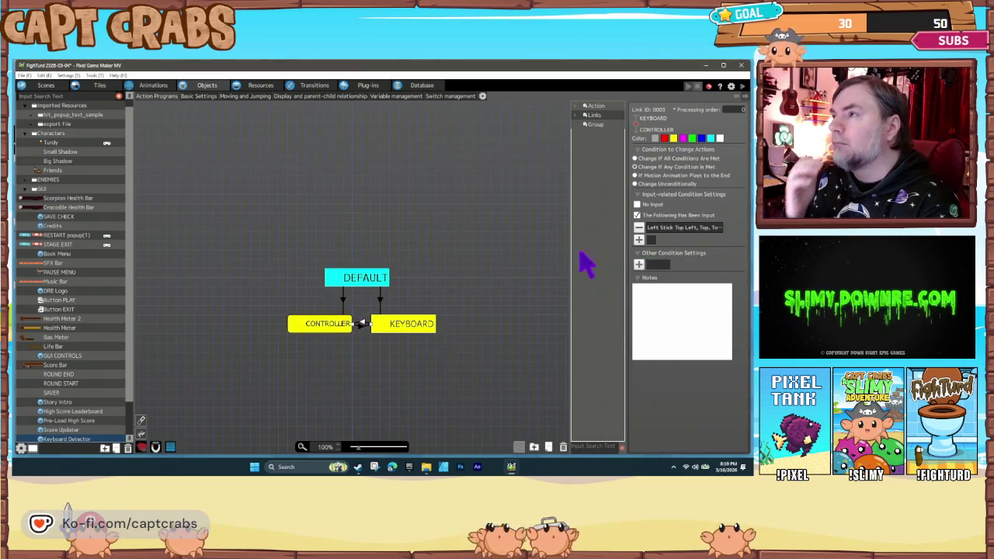
click(638, 226)
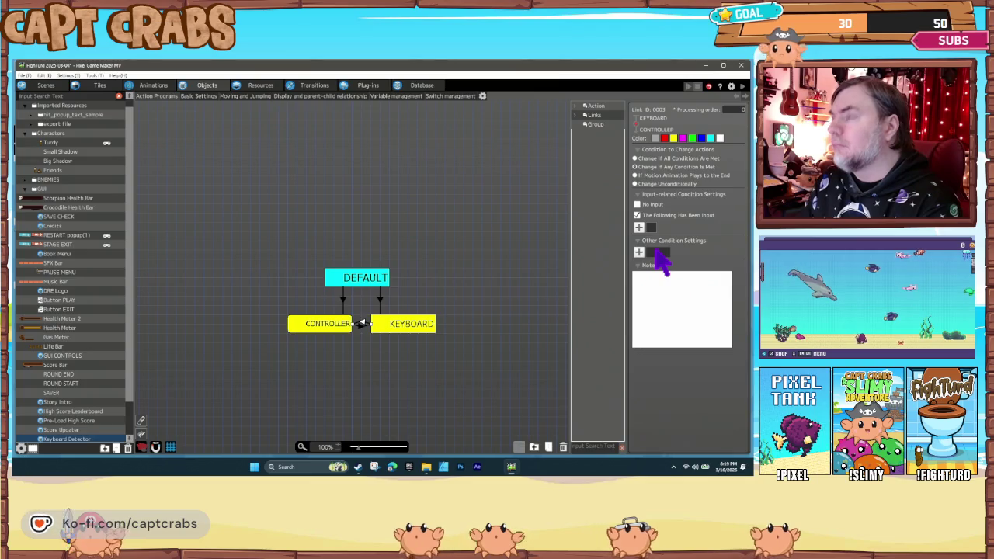
click(654, 253)
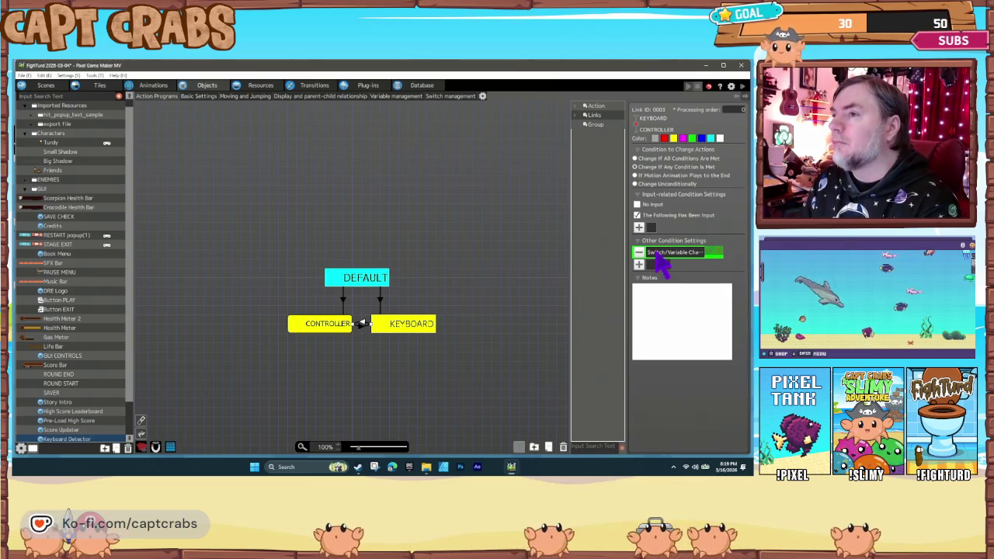
double_click(651, 253)
click(613, 401)
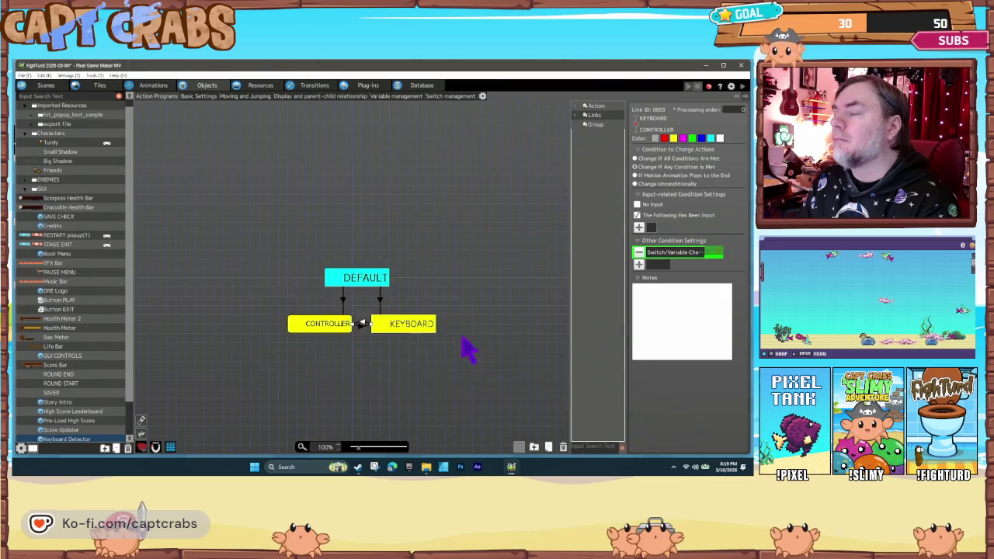
On the CONTROLLER-to-KEYBOARD link, replace the directional input condition with a 1P Controller ID condition.
click(365, 324)
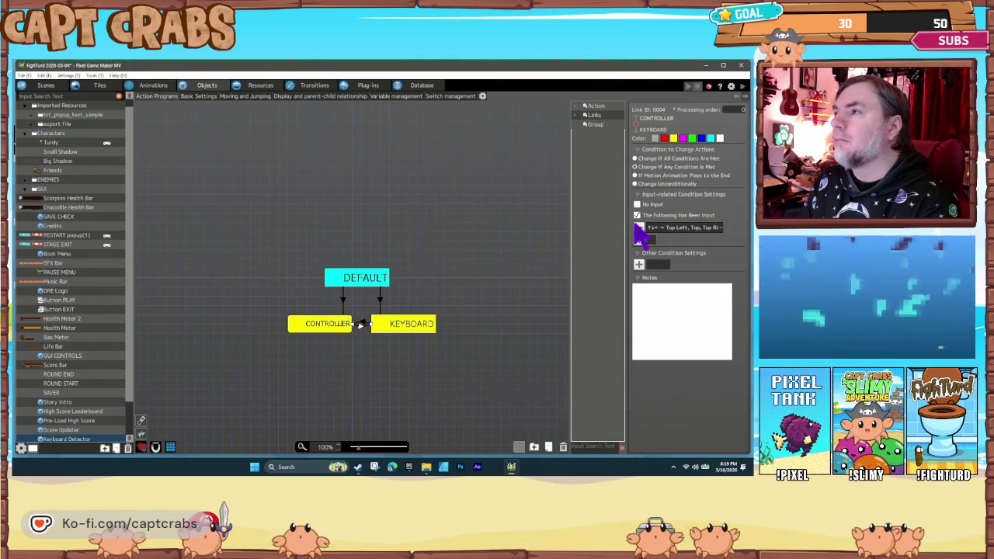
click(636, 227)
click(650, 257)
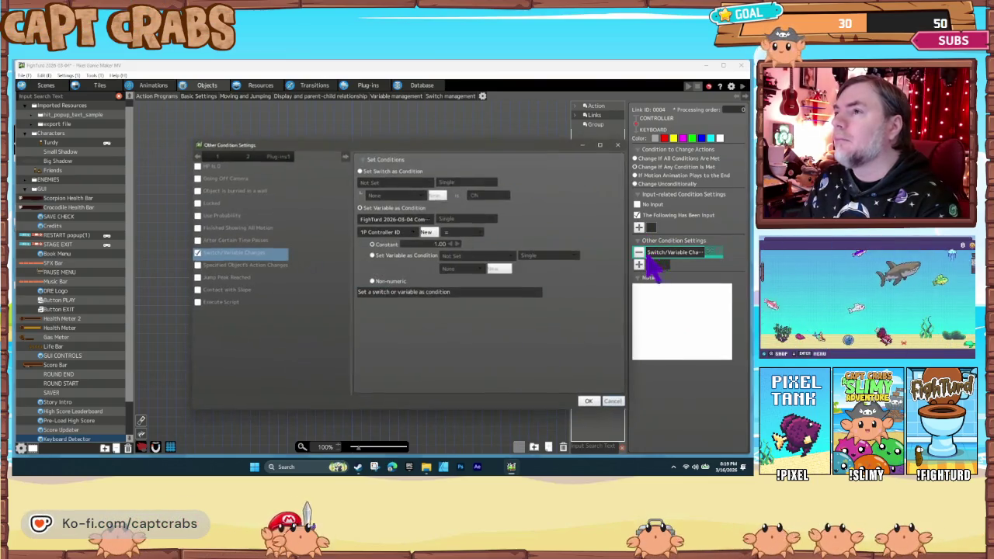
click(589, 401)
click(458, 378)
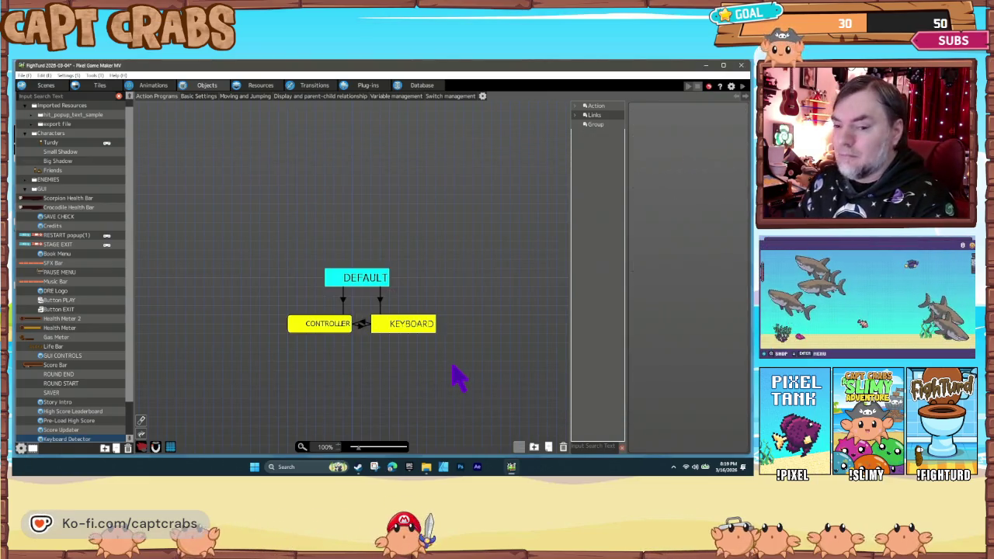
key(F5)
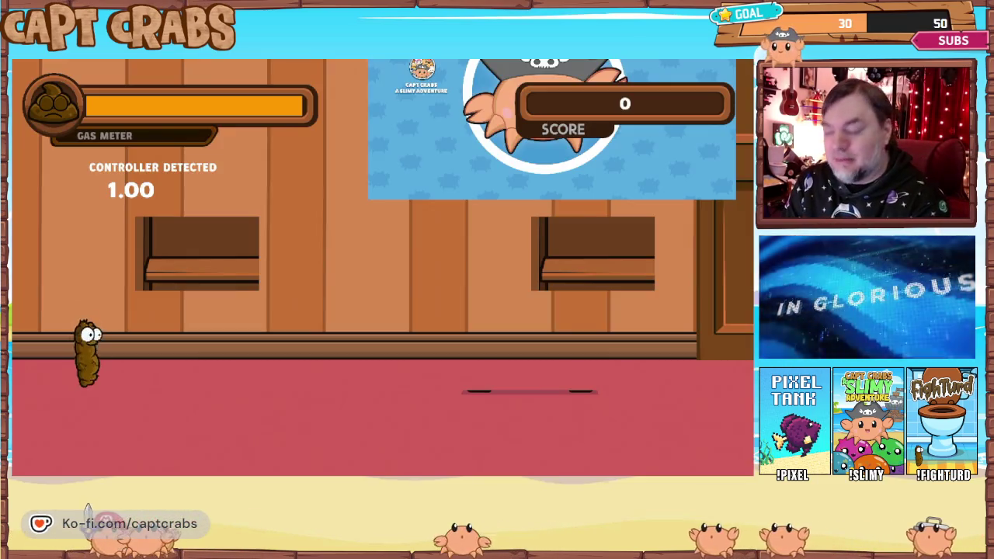
key(Left)
key(Right)
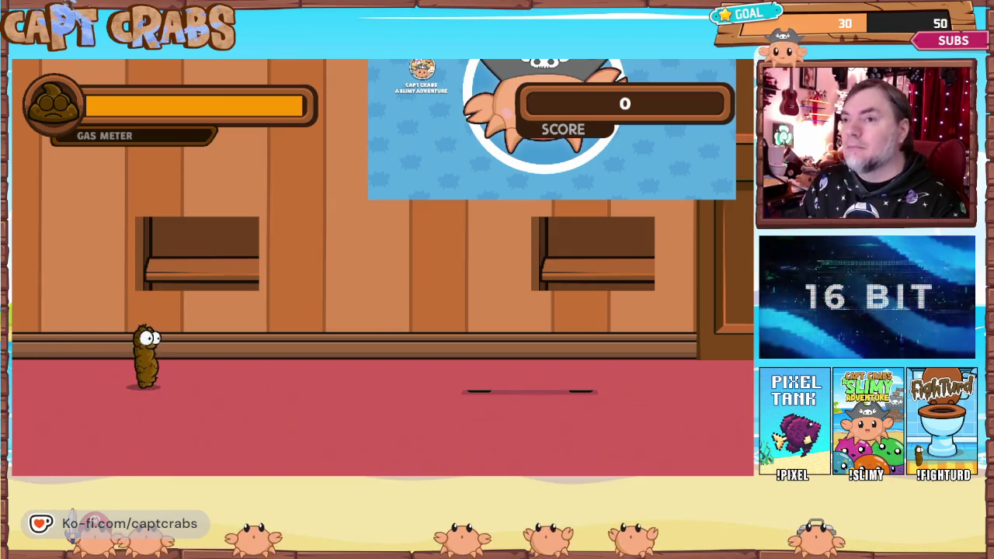
key(Right)
key(space)
key(Right)
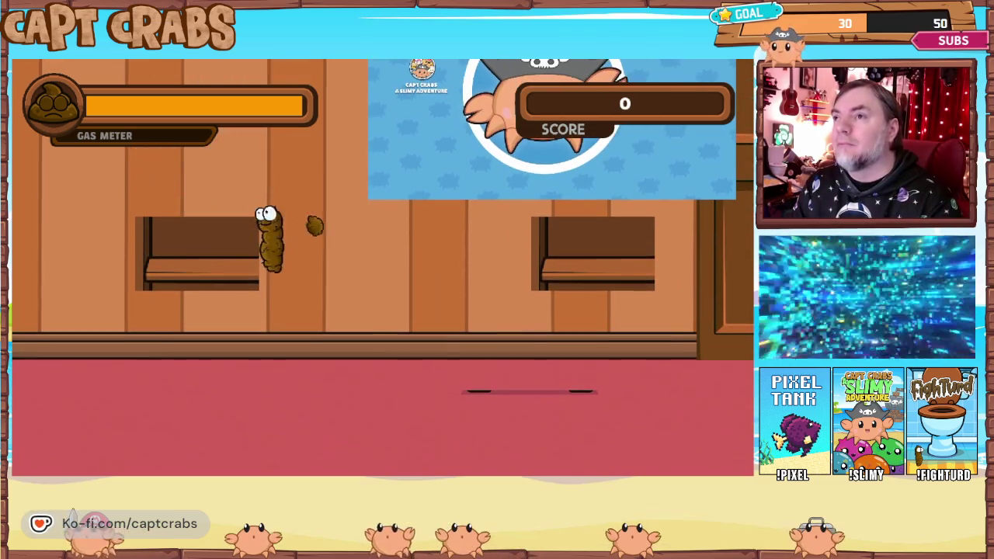
key(space)
key(Right)
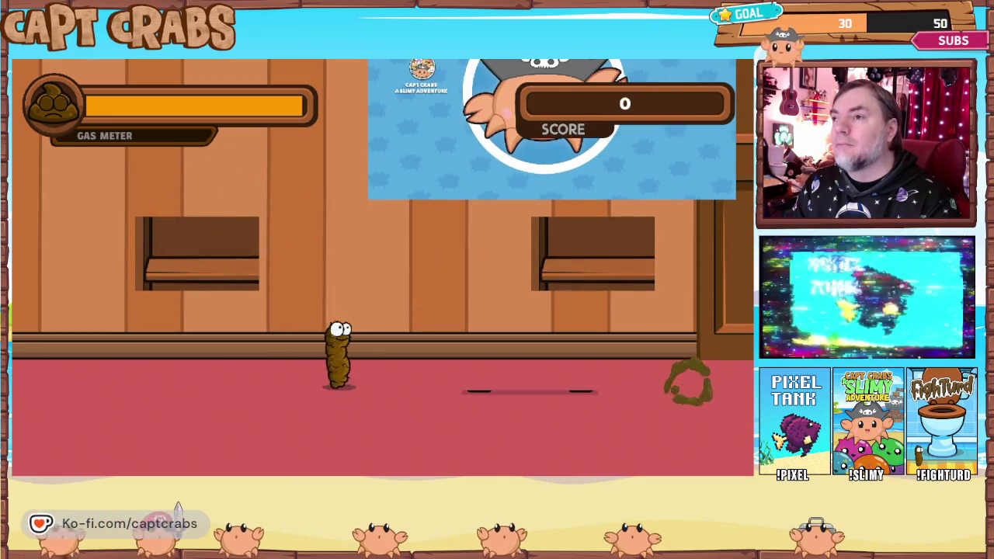
key(Left)
key(Escape)
key(Down)
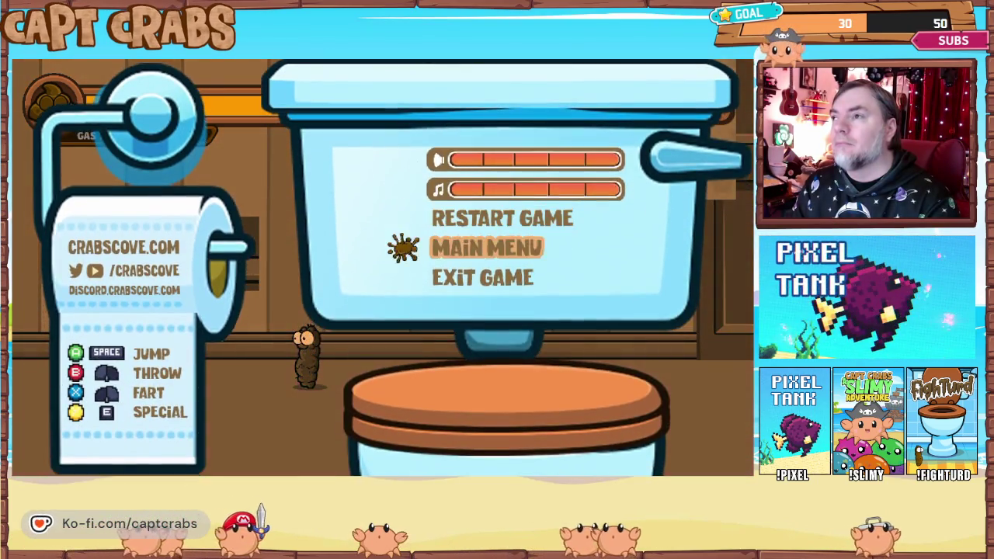
key(alt+F4)
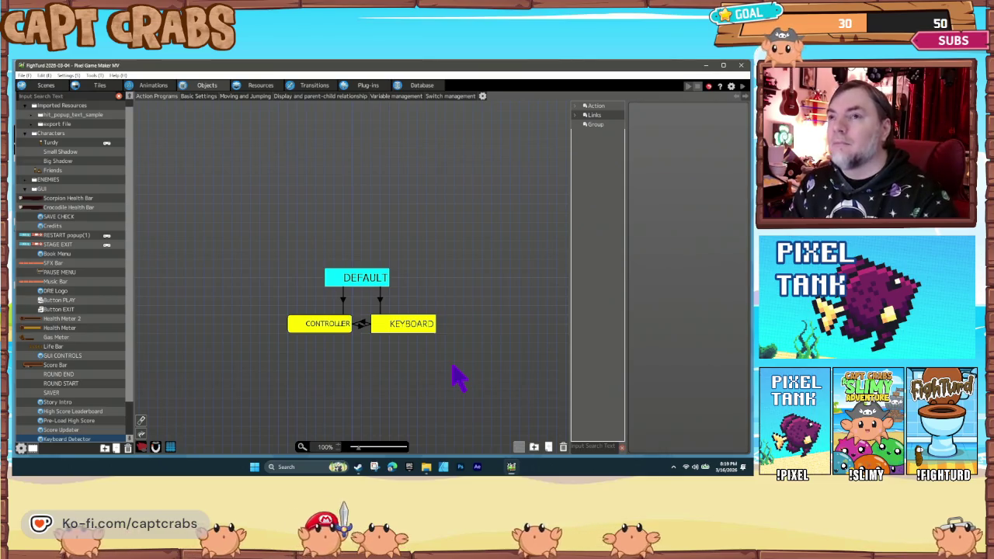
Review Turdy's Object Settings and close them without changes.
right_click(73, 145)
click(99, 229)
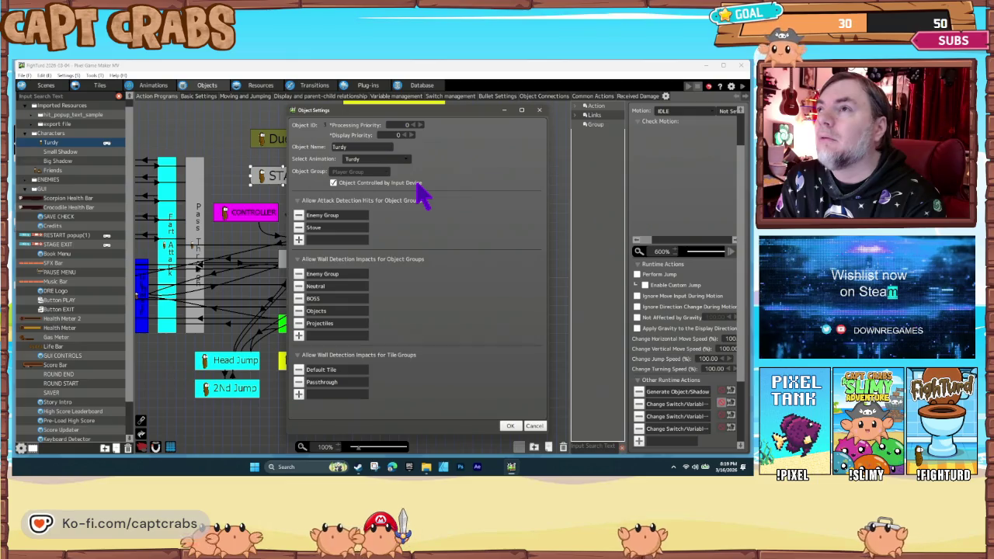
click(535, 428)
Check Project Settings > Player Character Management showing Turdy as 1P and 2P, then close.
click(78, 76)
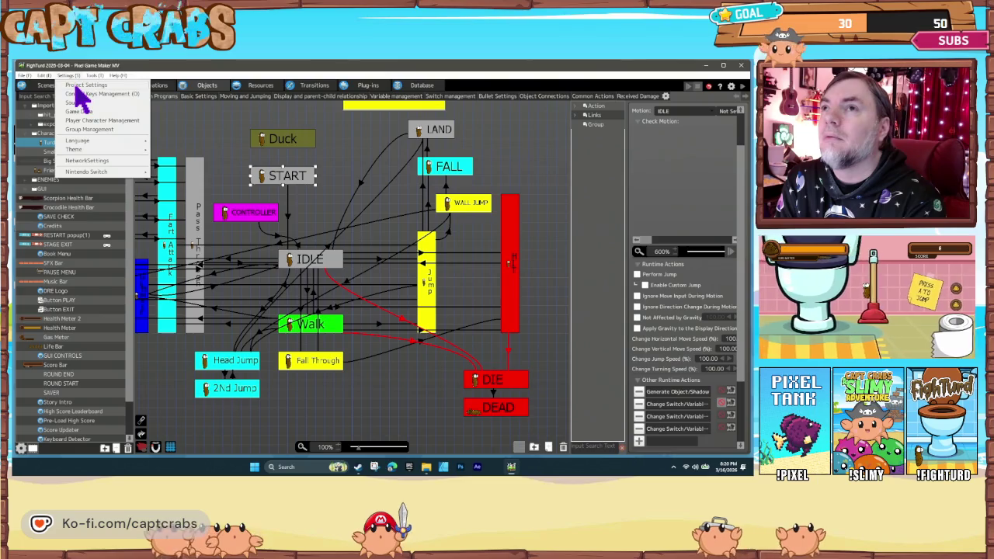
click(78, 91)
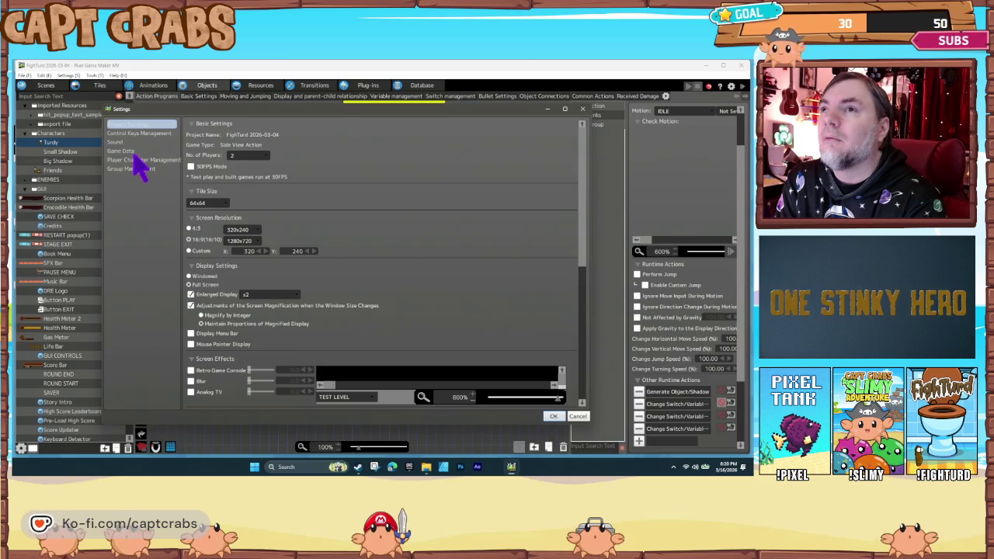
click(132, 160)
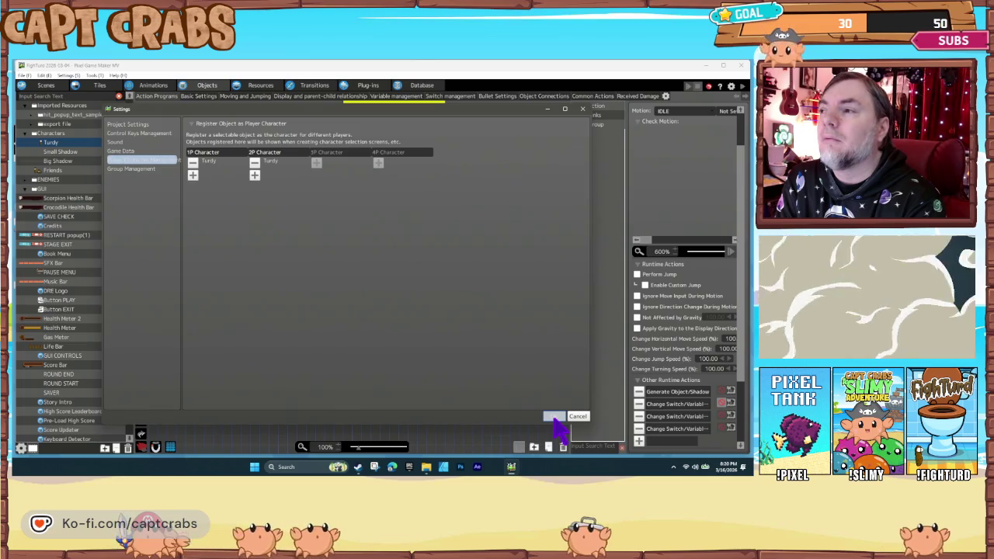
click(553, 417)
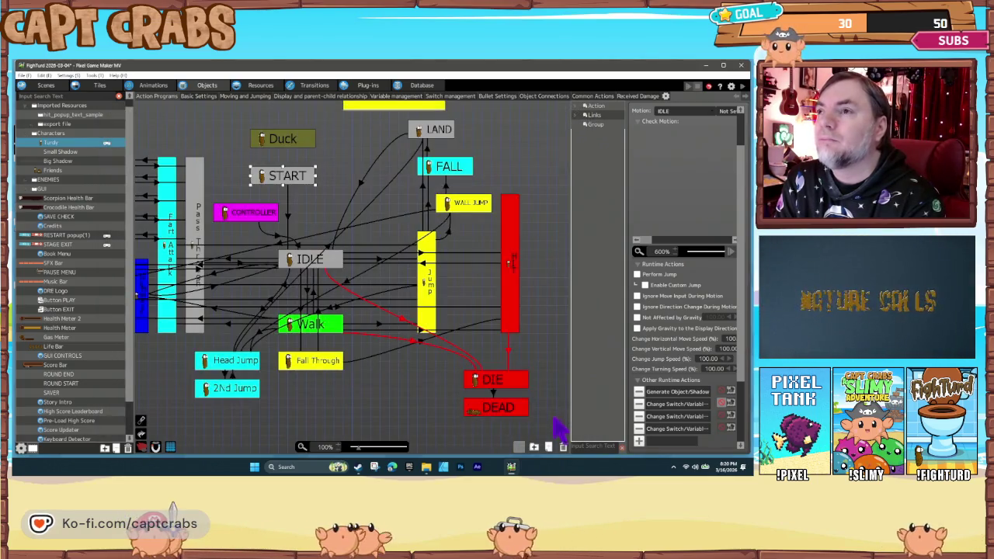
scroll(77, 295, down, 1)
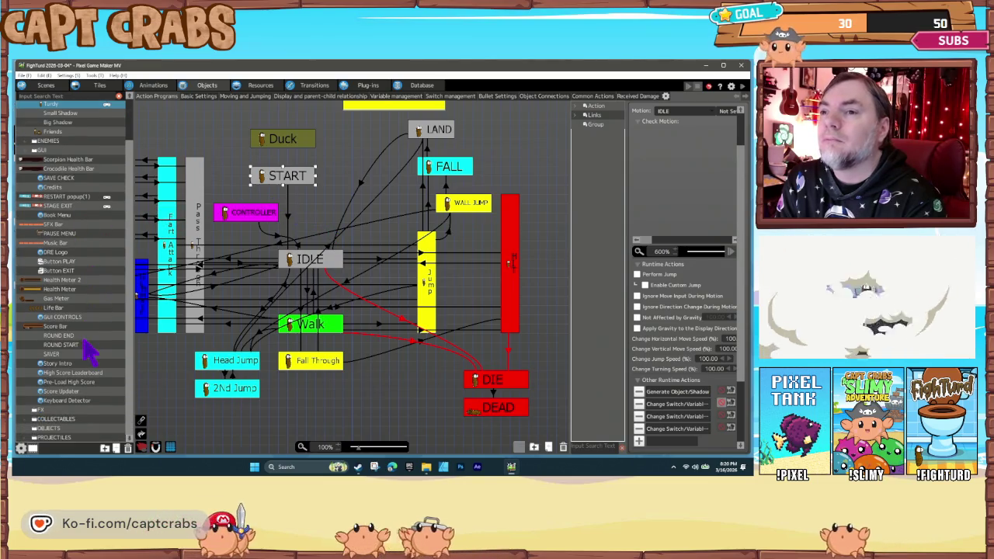
Open the Keyboard Detector's state graph and look over its KEYBOARD state and link.
click(76, 406)
click(76, 405)
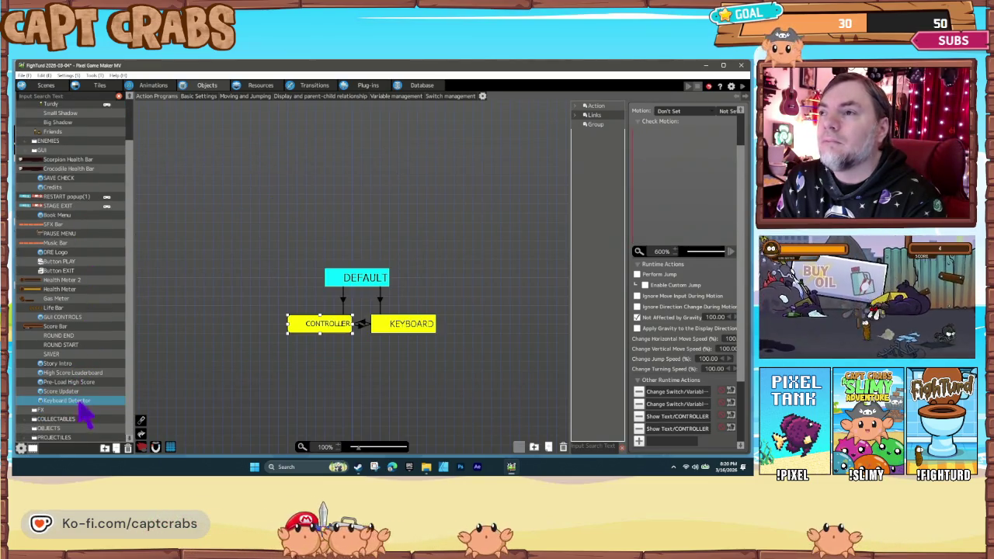
click(364, 324)
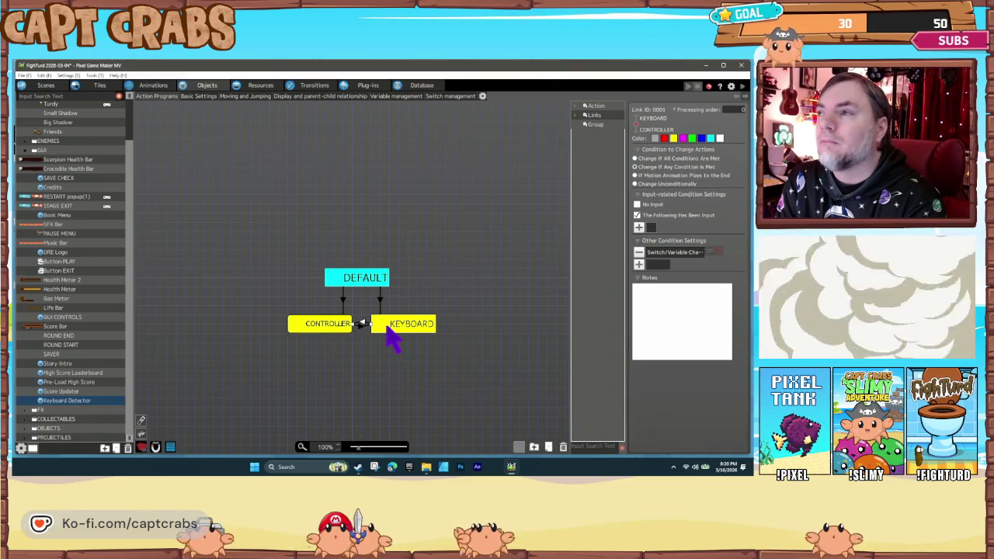
click(390, 328)
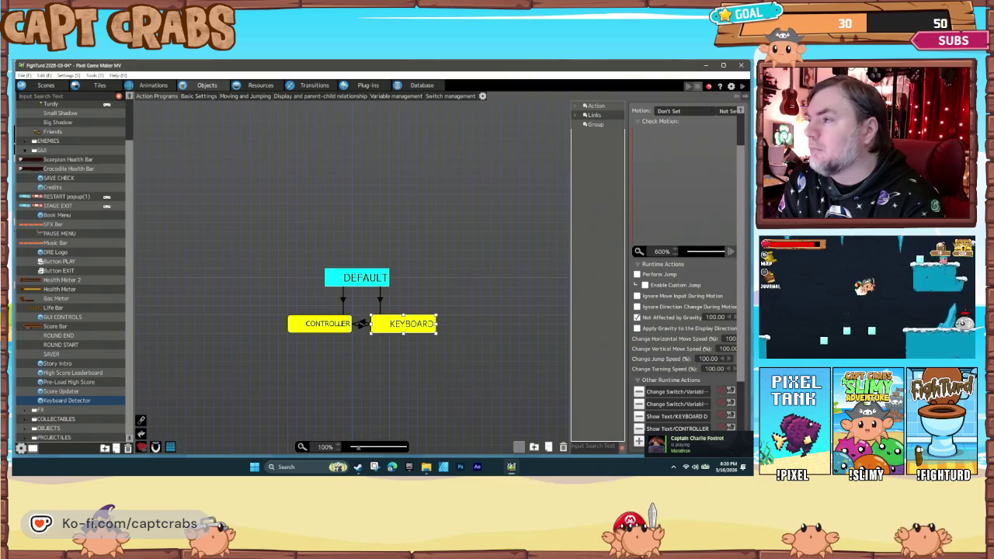
click(344, 347)
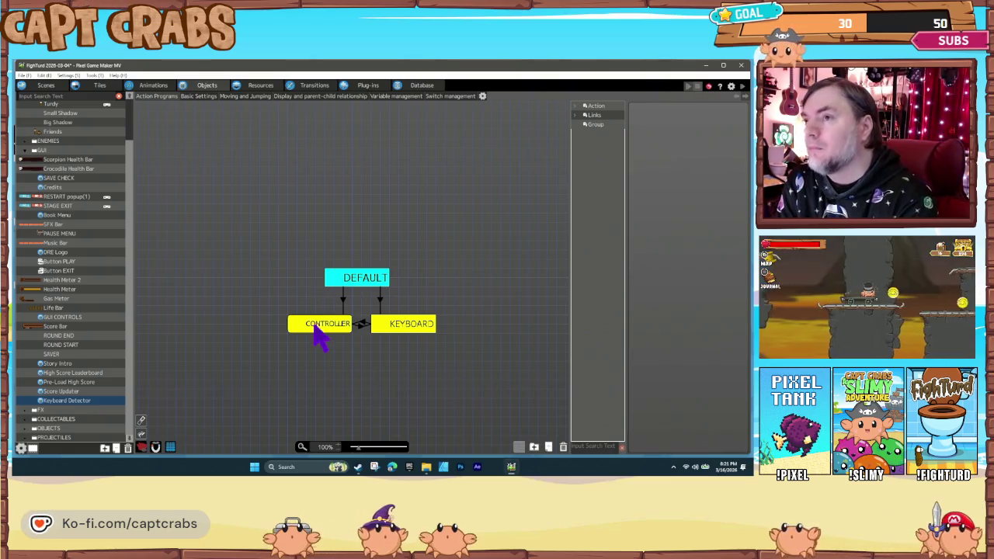
Inspect CONTROLLER's two Change Switch/Variable actions and delete the extra one.
click(319, 330)
double_click(674, 403)
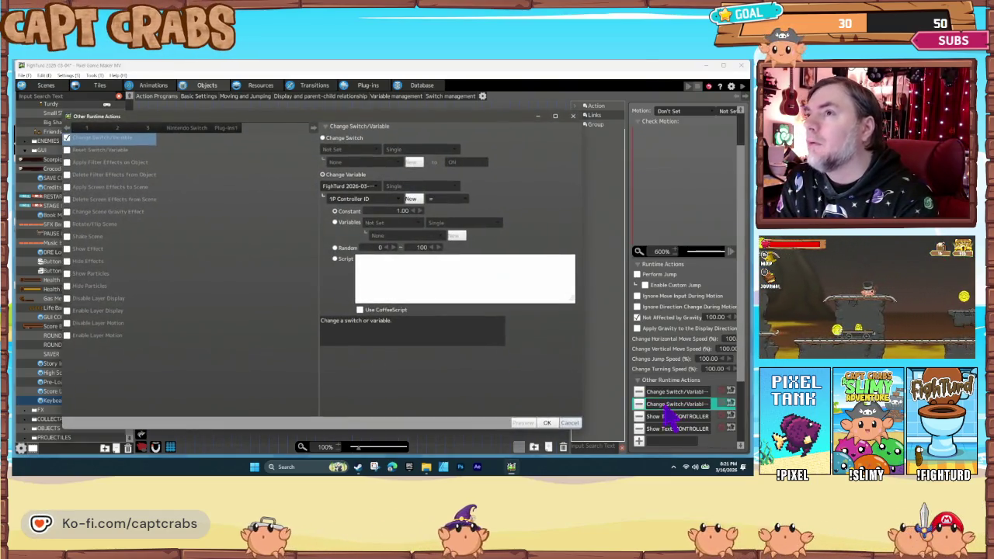
click(569, 423)
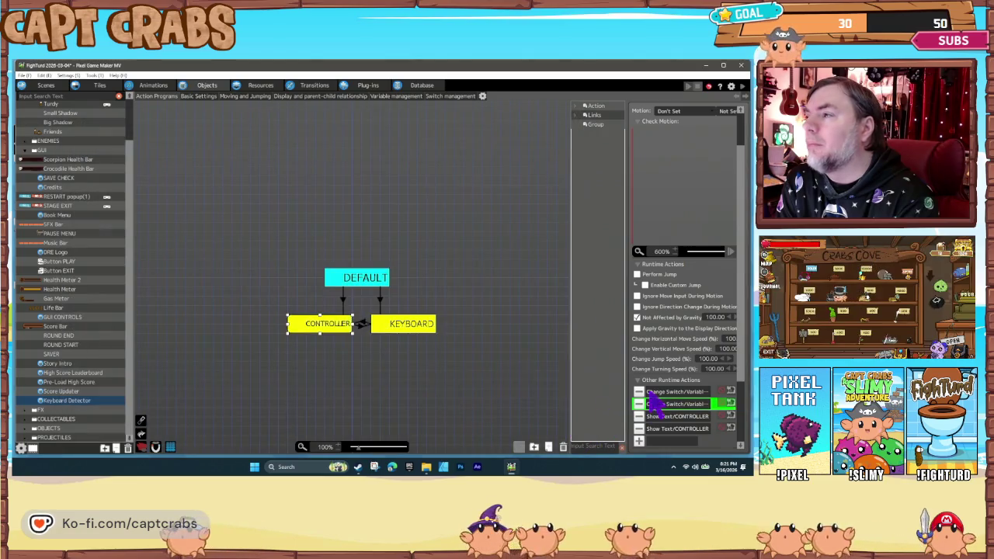
click(654, 393)
double_click(654, 393)
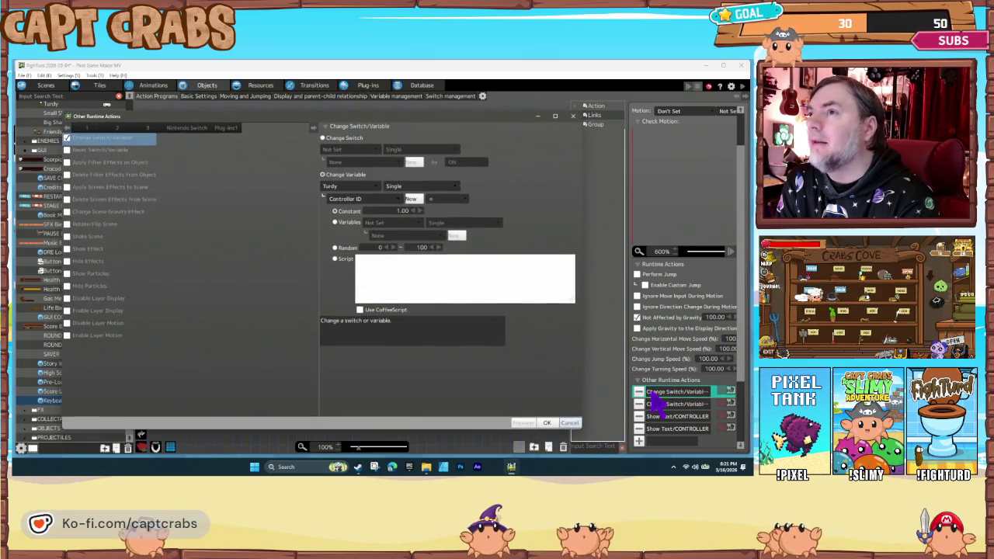
click(571, 423)
double_click(657, 404)
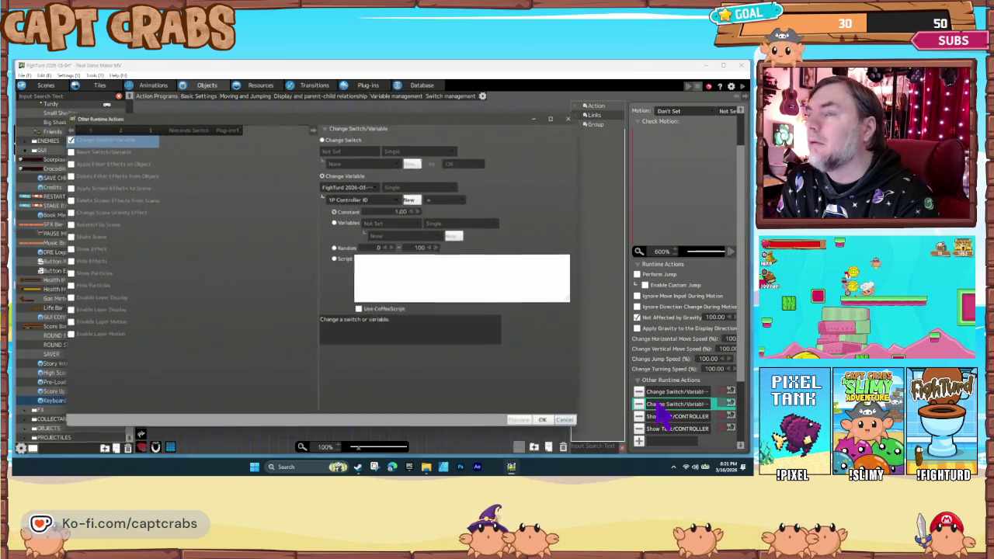
click(569, 423)
double_click(659, 392)
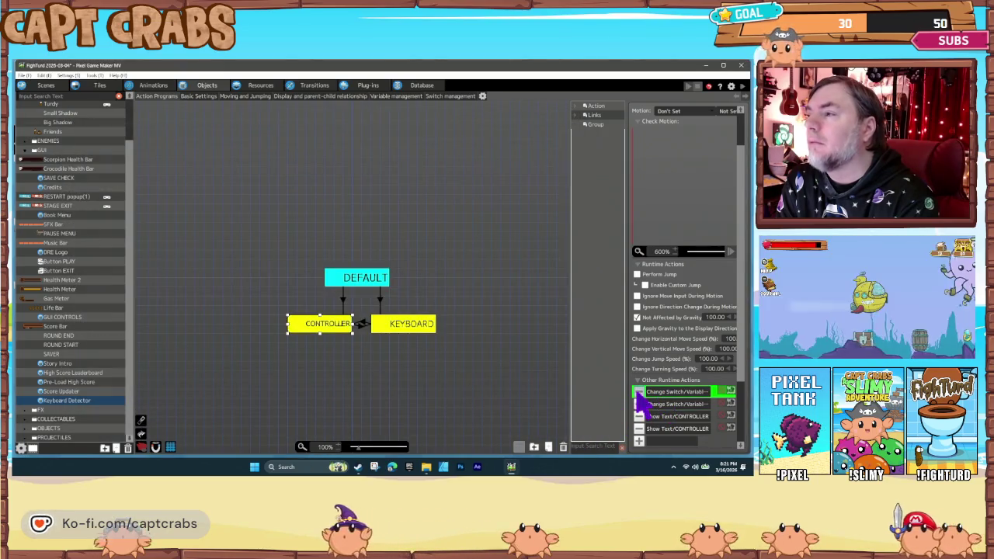
click(638, 391)
double_click(671, 392)
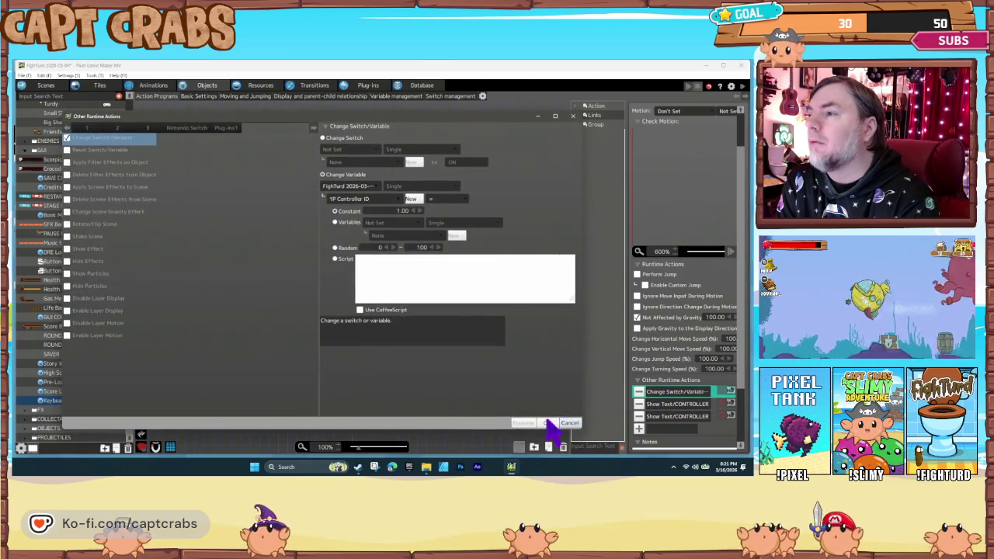
click(569, 423)
Delete KEYBOARD's first Change Switch/Variable action, check the remaining one, and start a playtest.
click(411, 326)
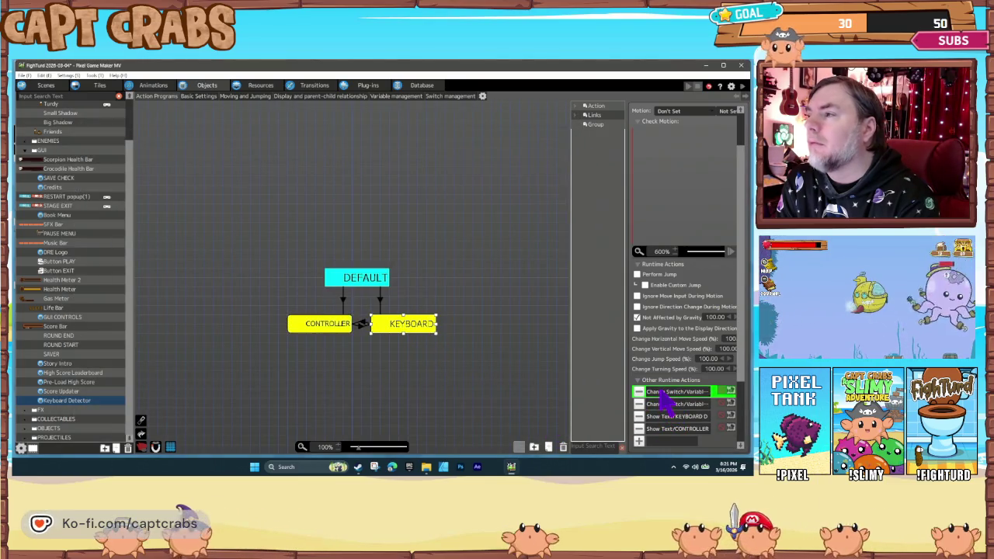
double_click(665, 393)
click(569, 423)
key(Delete)
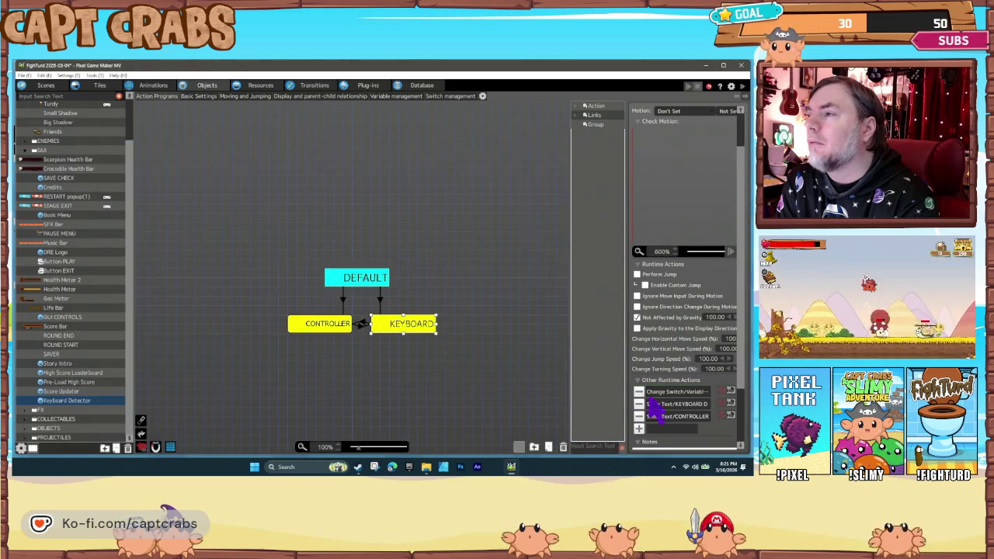
double_click(673, 393)
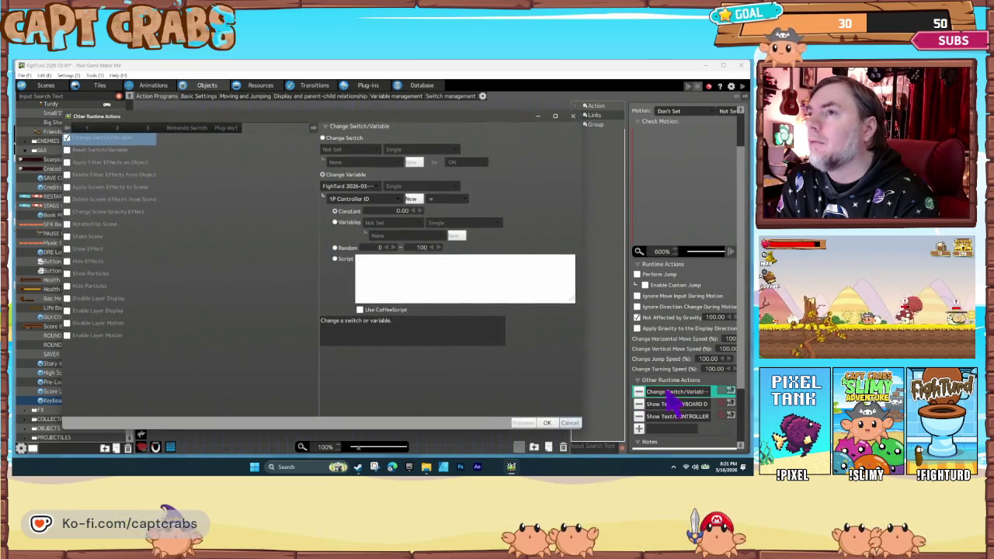
click(569, 422)
click(412, 373)
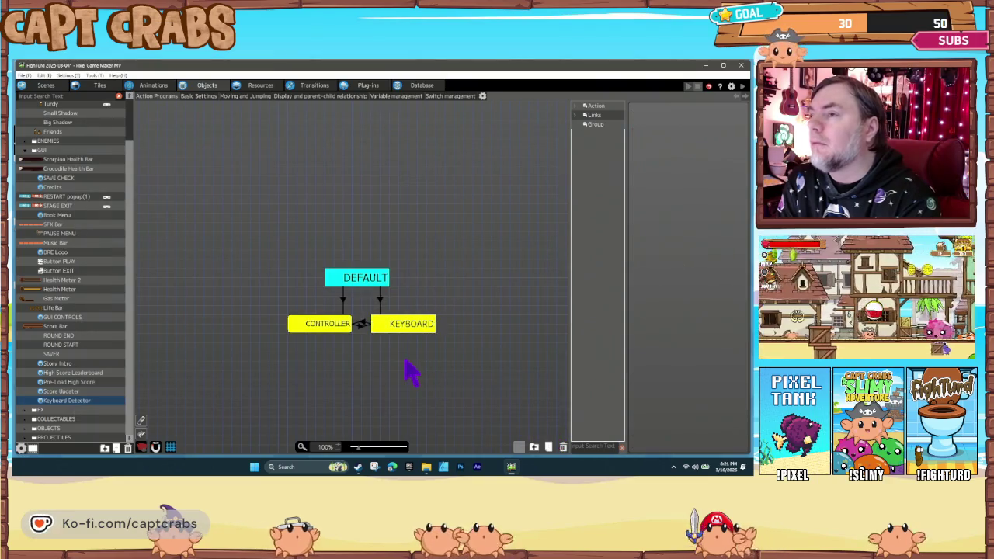
key(ctrl+s)
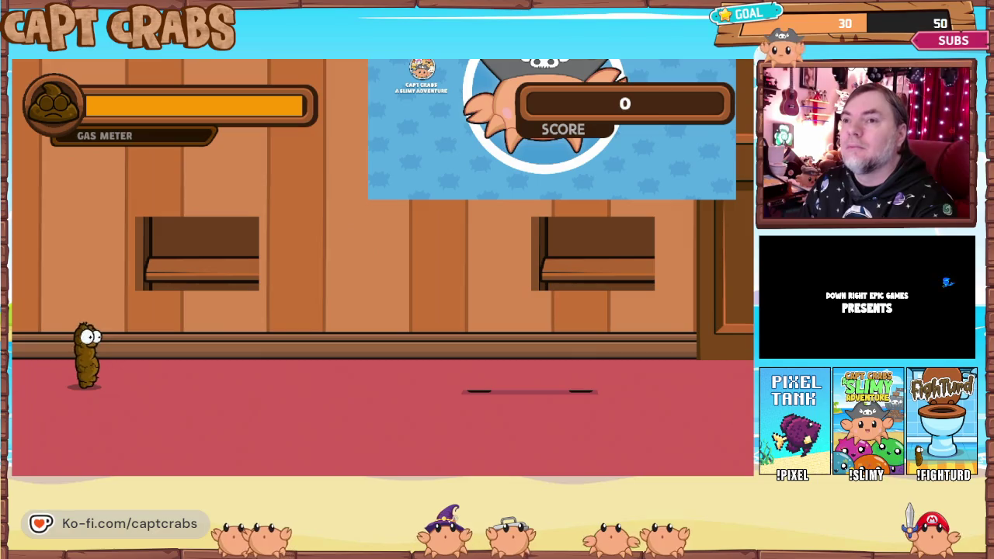
Walk the character right, left and right again with the arrow keys.
key(Right)
key(Left)
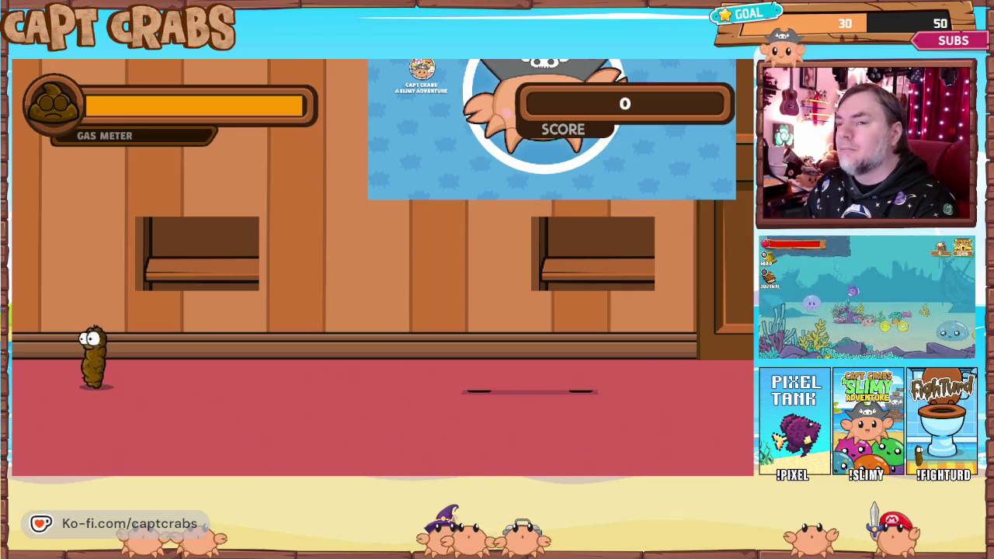
key(Right)
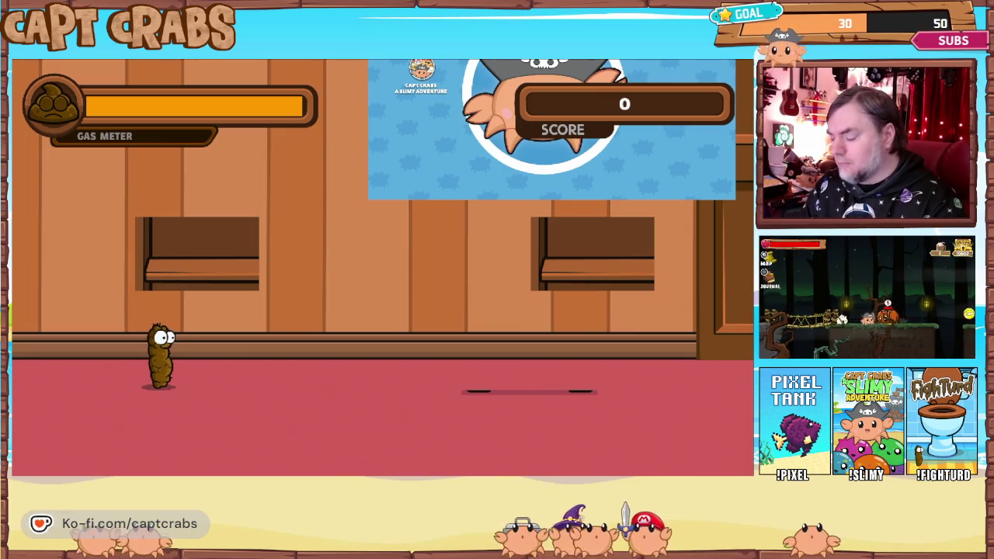
Pause the game and select Exit Game to return to the editor.
key(Escape)
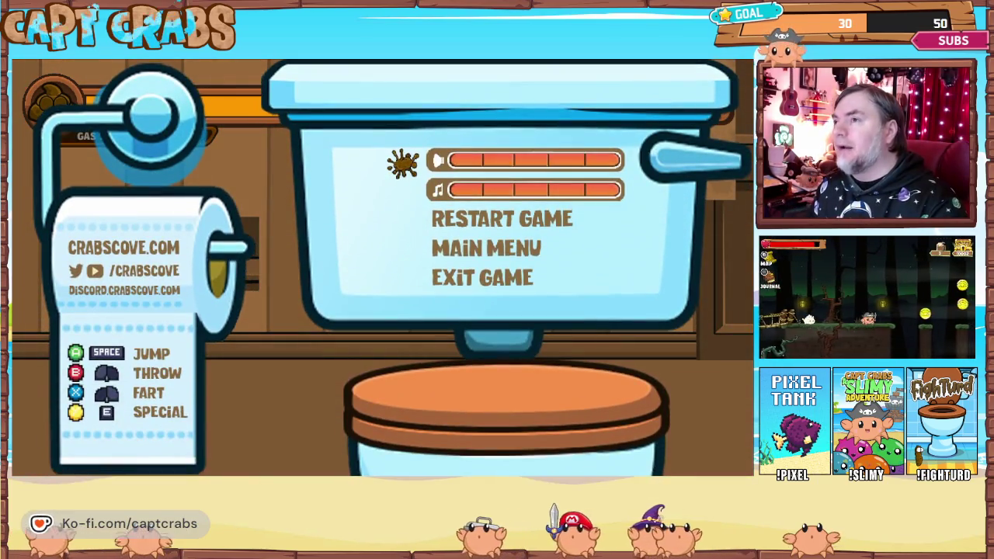
key(Down)
key(Down)
key(Down)
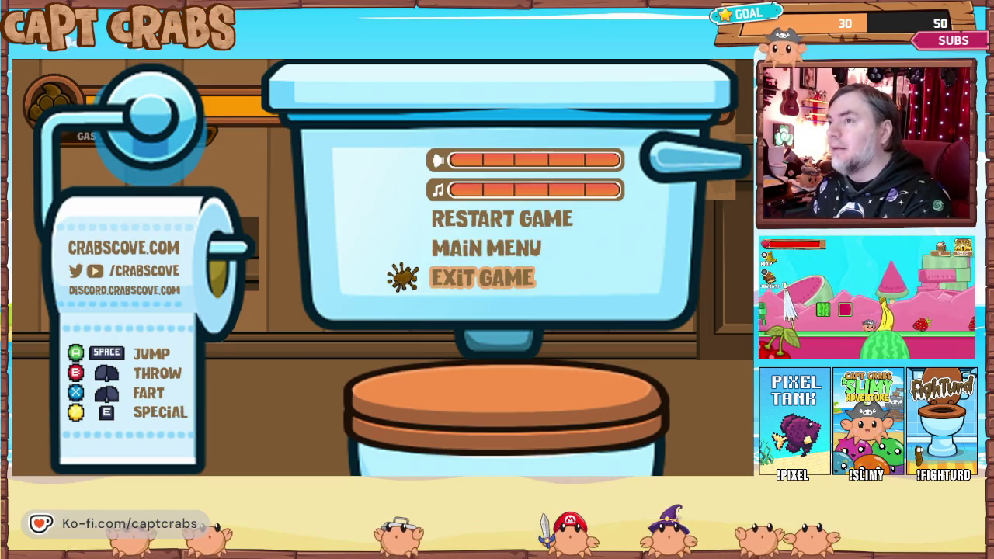
key(Escape)
key(Escape)
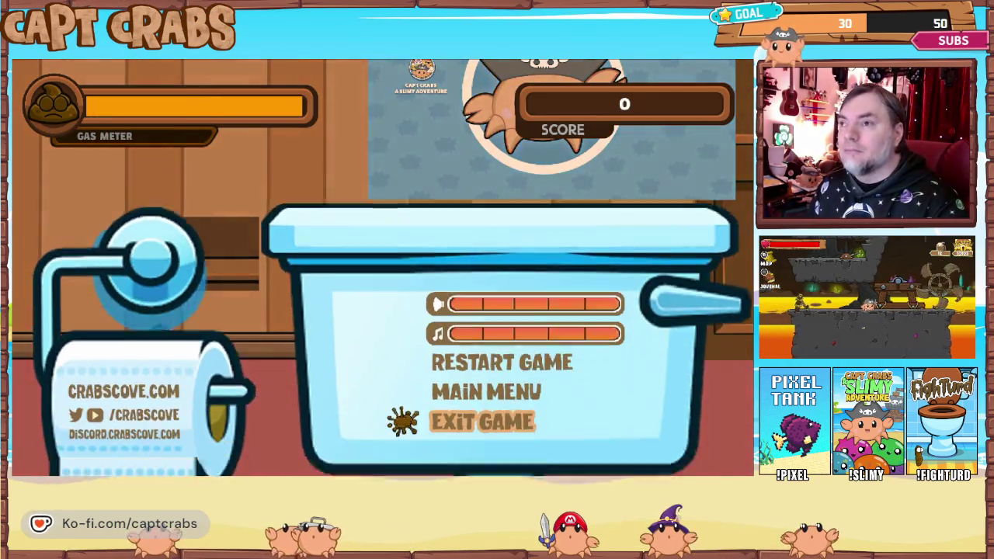
key(Return)
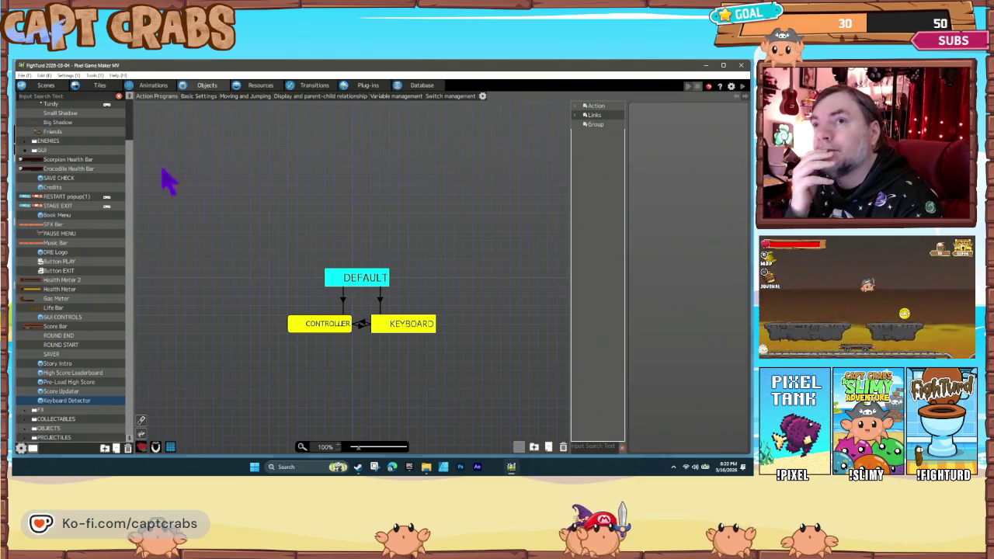
Select Turdy and check the 1P and 2P entries in Player Character Management, closing unchanged.
scroll(68, 167, up, 2)
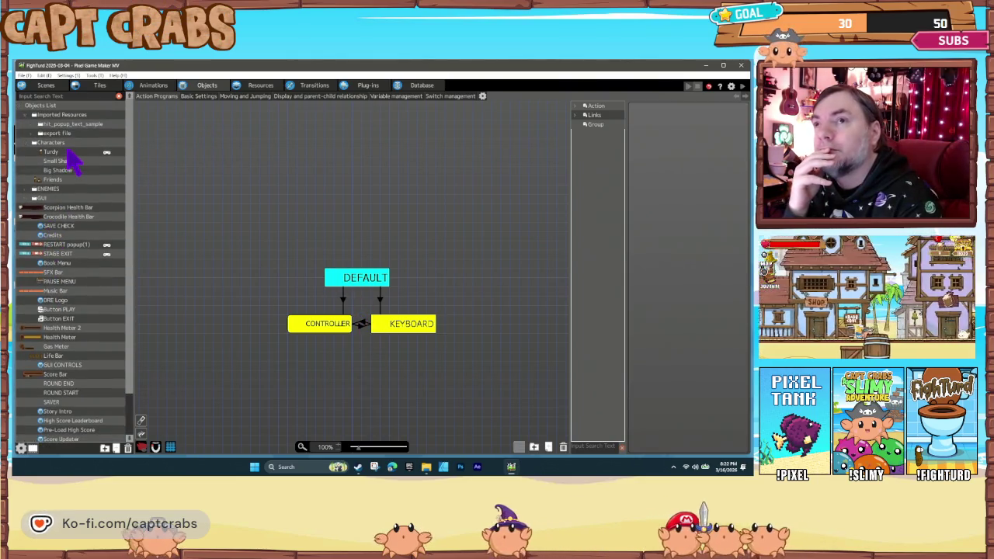
click(68, 152)
click(67, 76)
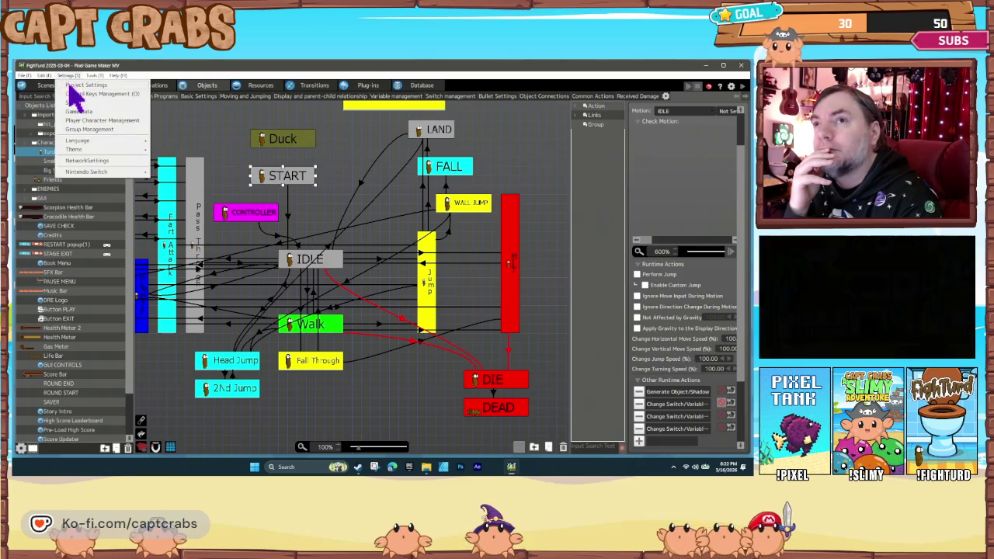
click(77, 86)
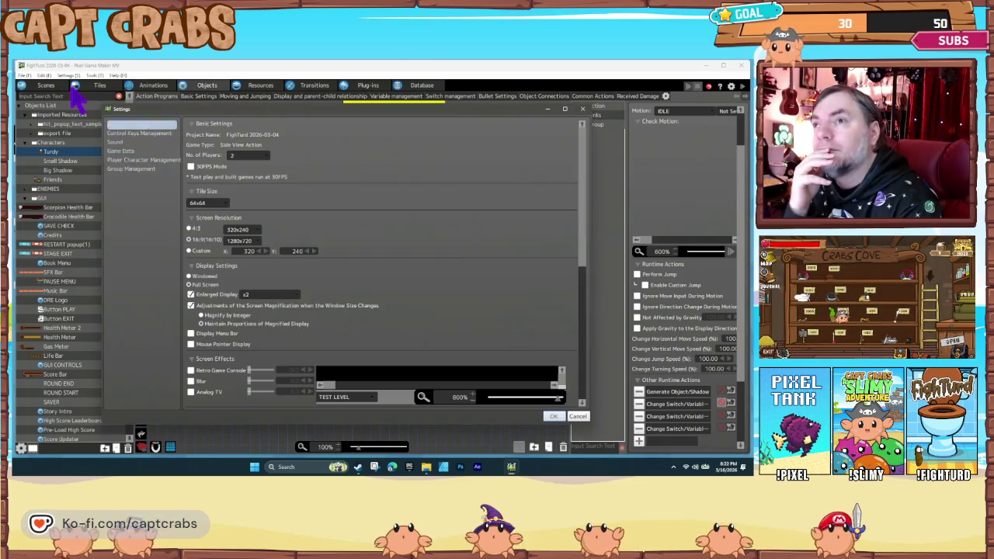
click(140, 160)
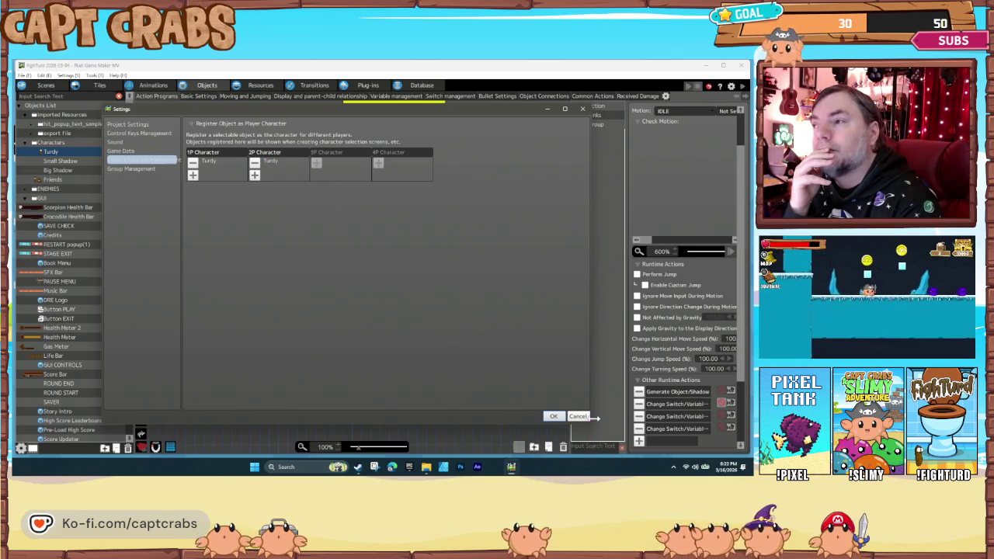
click(577, 417)
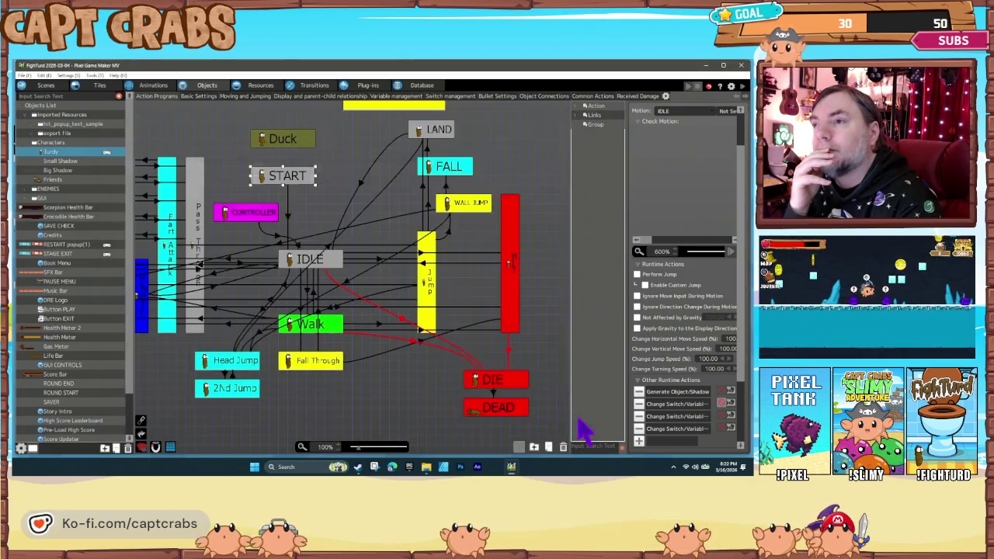
click(380, 405)
click(294, 183)
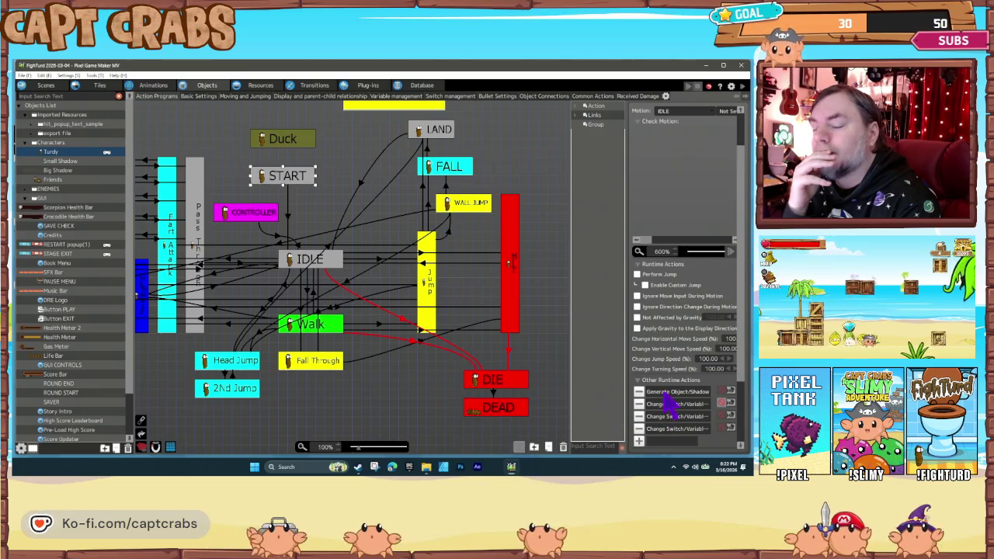
double_click(666, 393)
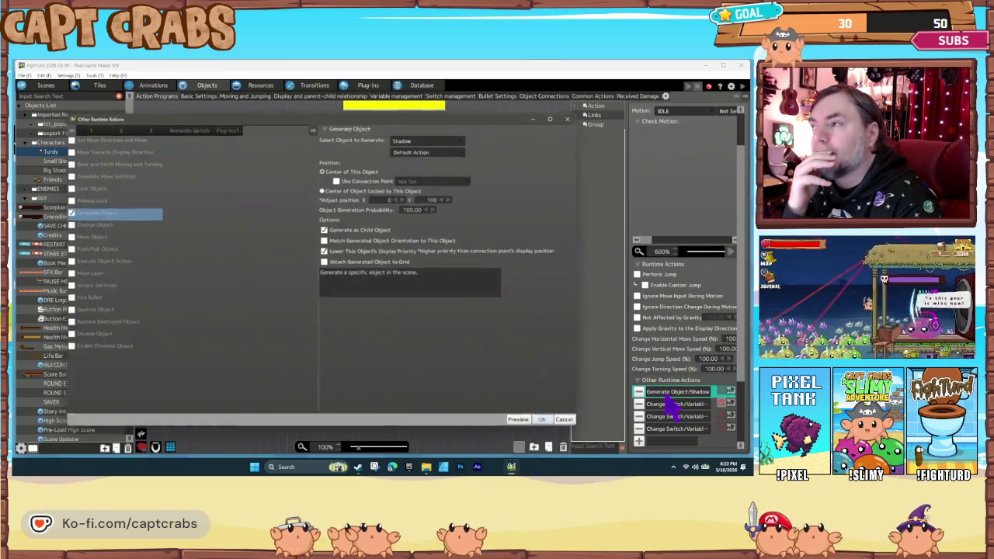
click(570, 423)
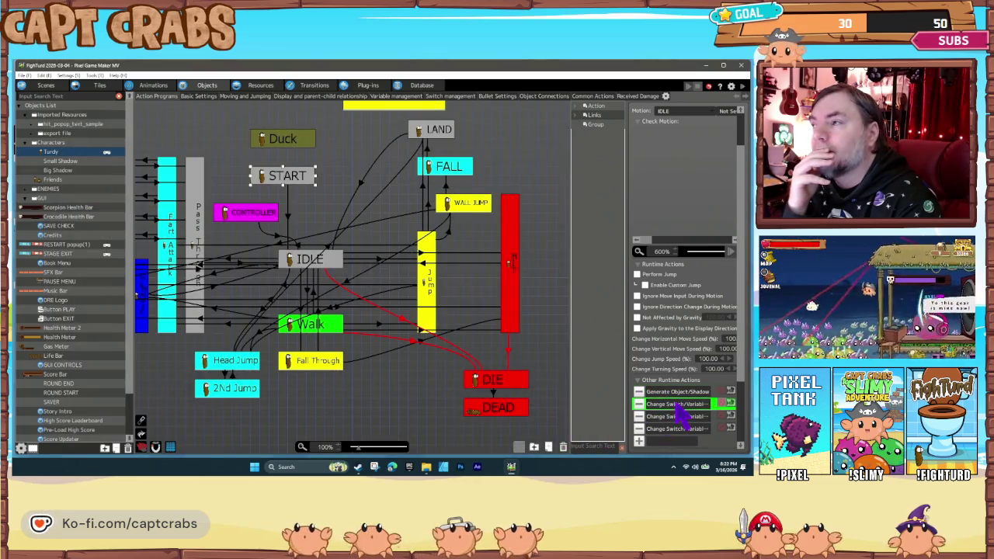
double_click(674, 417)
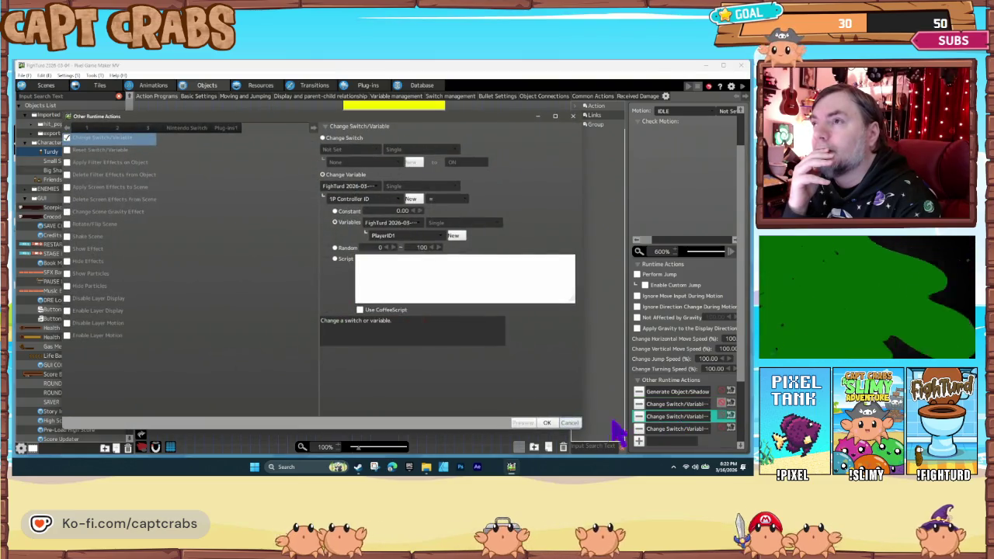
click(574, 424)
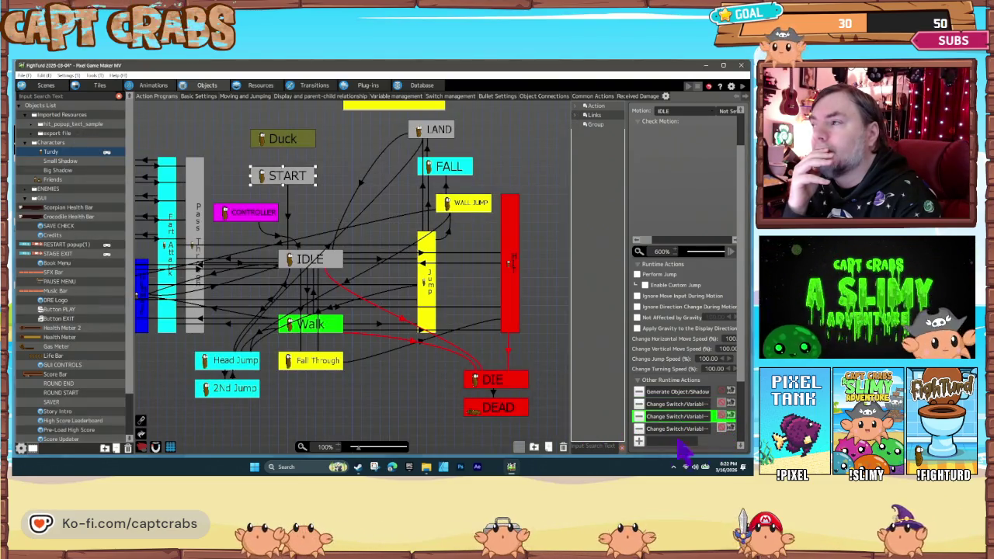
click(426, 414)
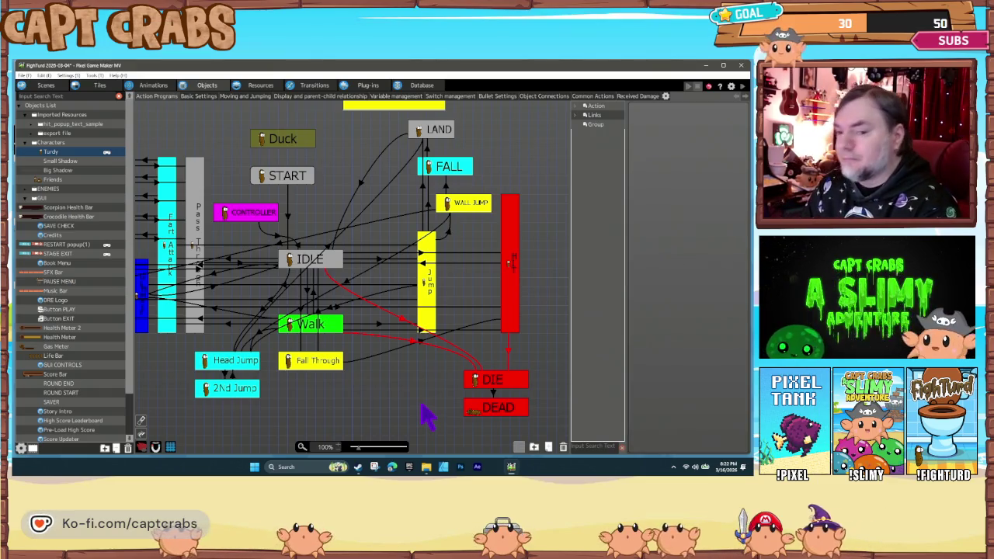
key(F5)
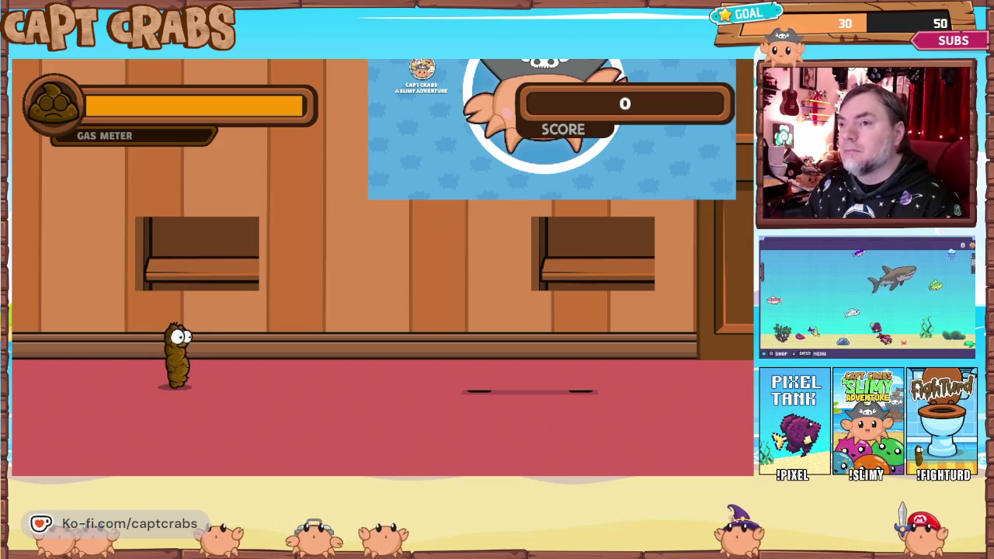
key(Escape)
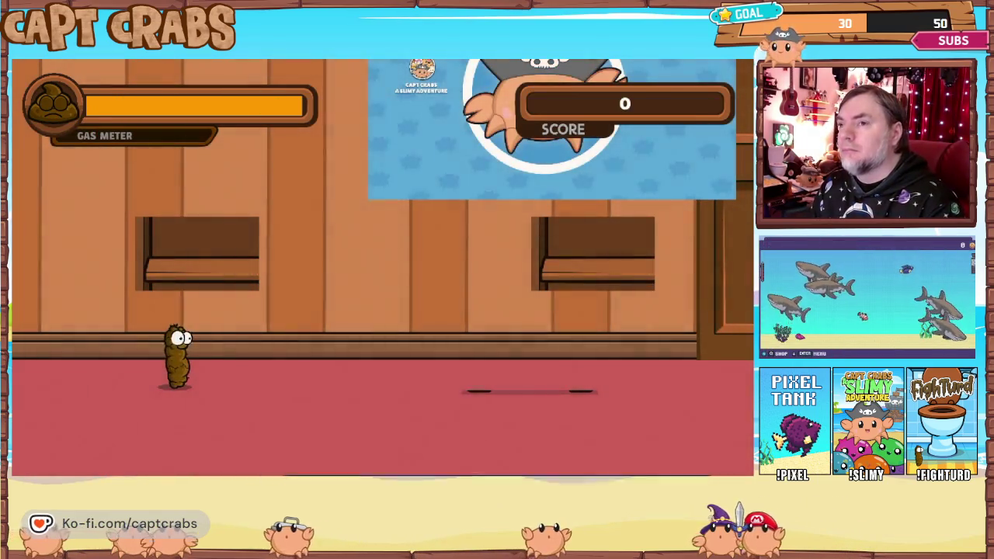
key(Escape)
key(Down)
key(Down)
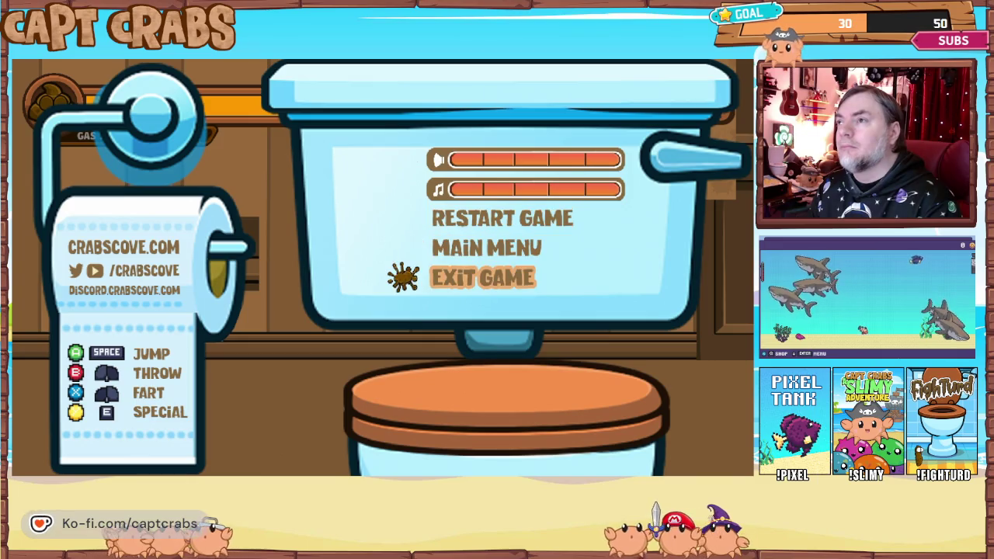
key(Return)
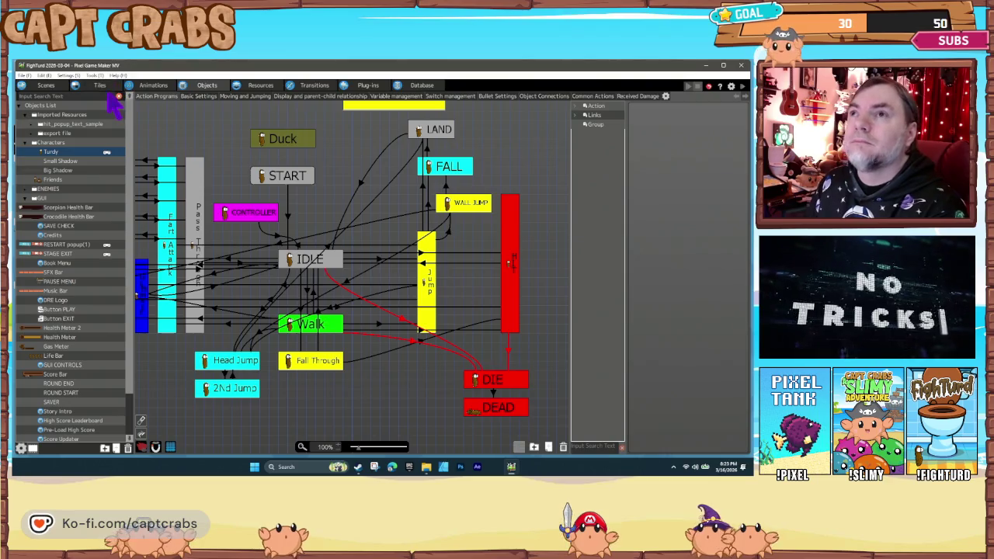
Delete the Keyboard Detector from the scene layout, then open Turdy's third Change Switch/Variable action.
click(47, 84)
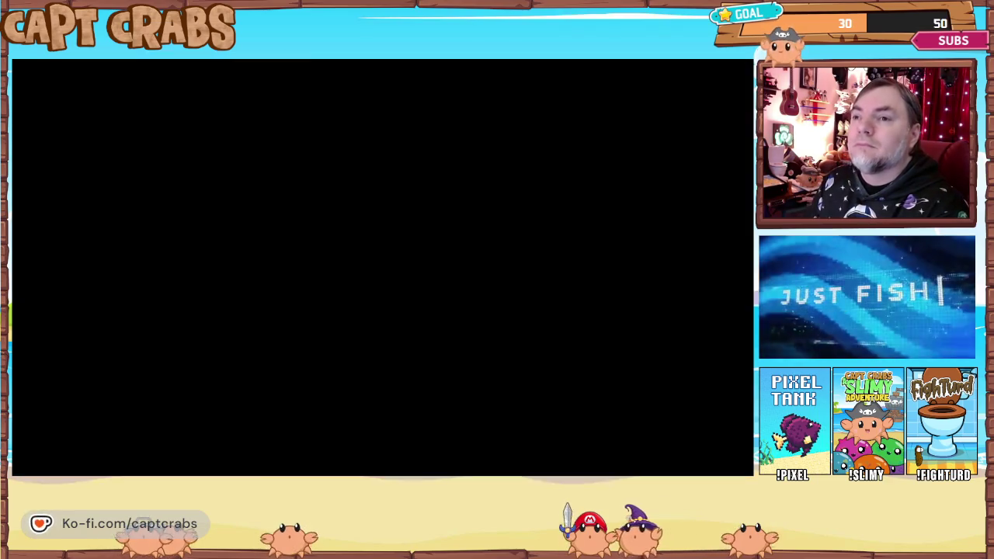
click(101, 441)
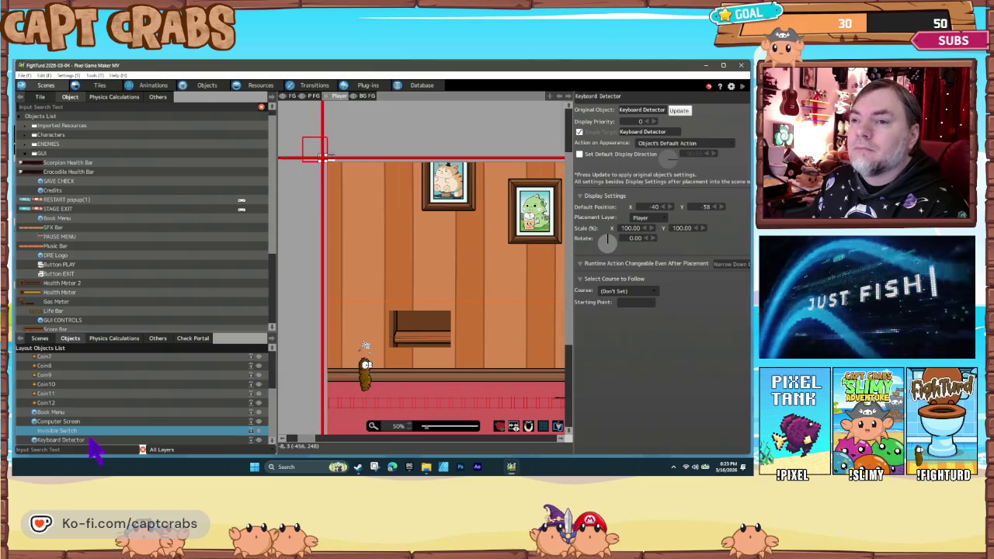
key(Delete)
click(420, 279)
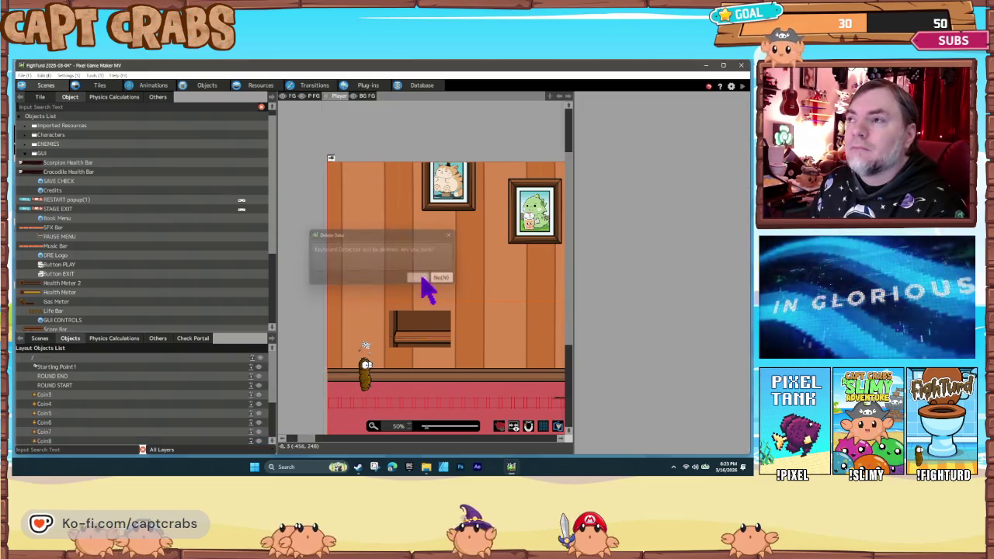
click(206, 86)
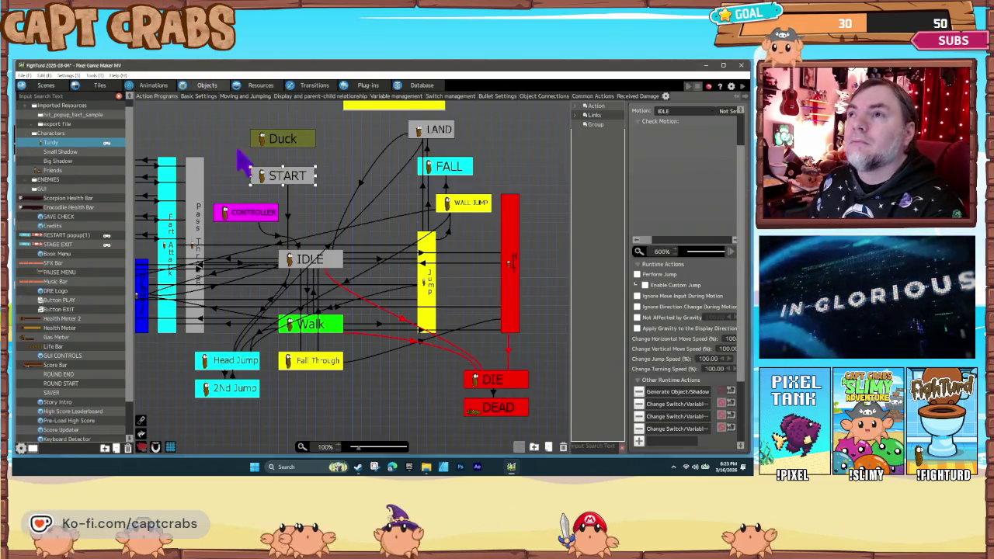
double_click(675, 417)
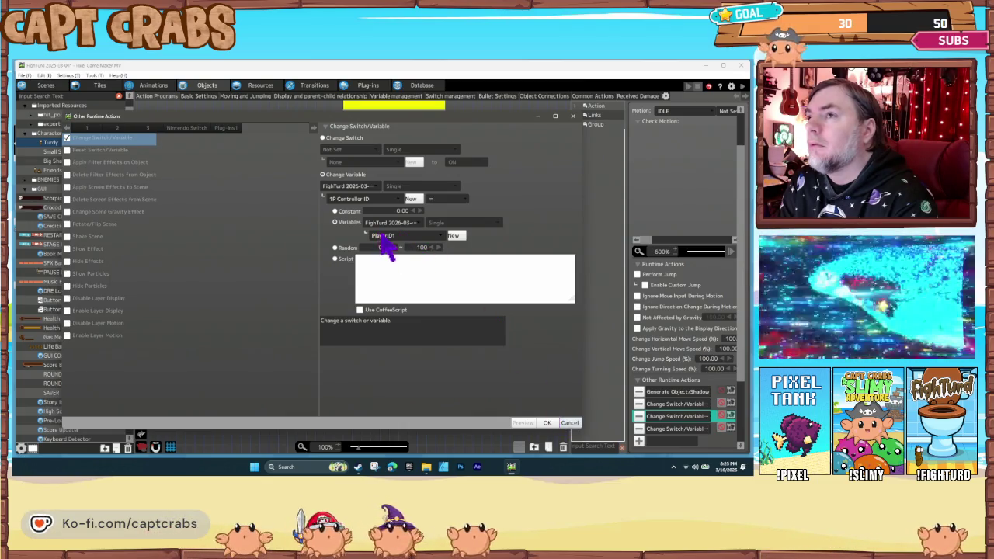
Switch IDLE's 1P Controller ID action from the PlayerID1 variable to constant 1.
click(386, 240)
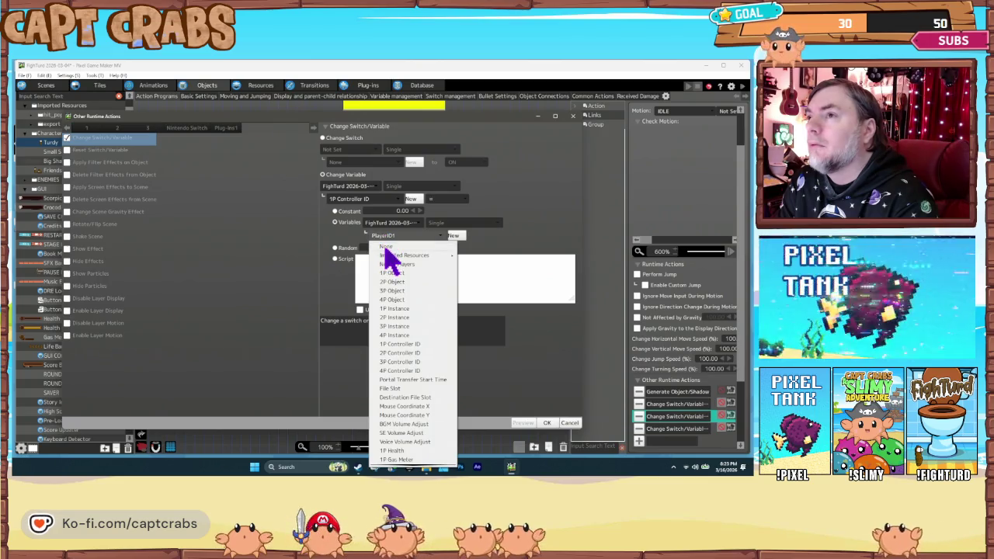
click(343, 212)
text(1)
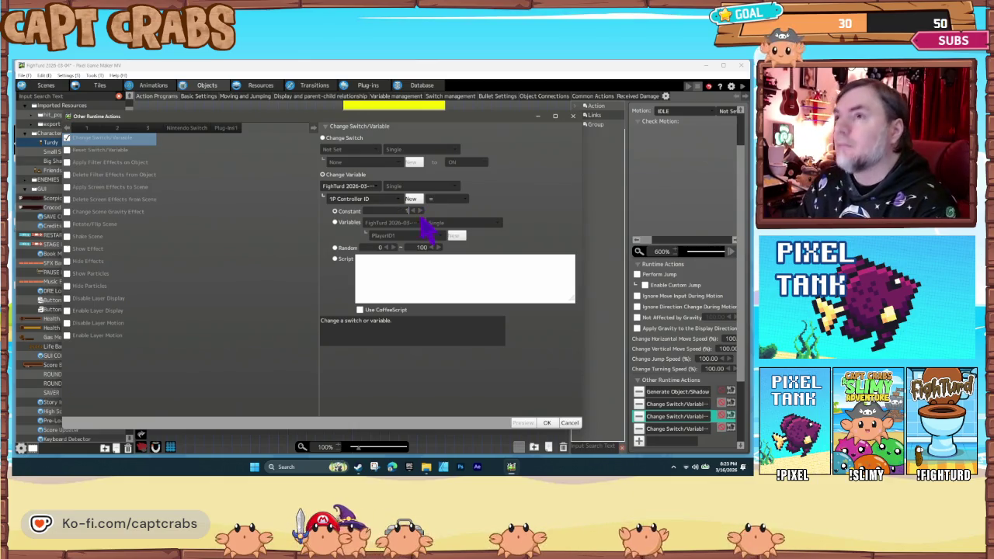
click(549, 422)
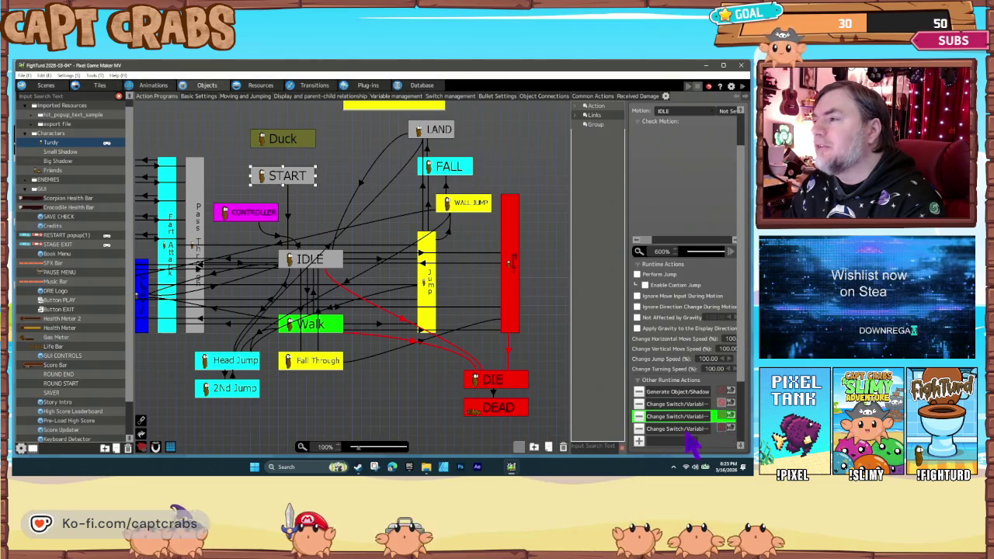
Set the 2P Controller ID action to constant 0 and launch a playtest.
double_click(687, 430)
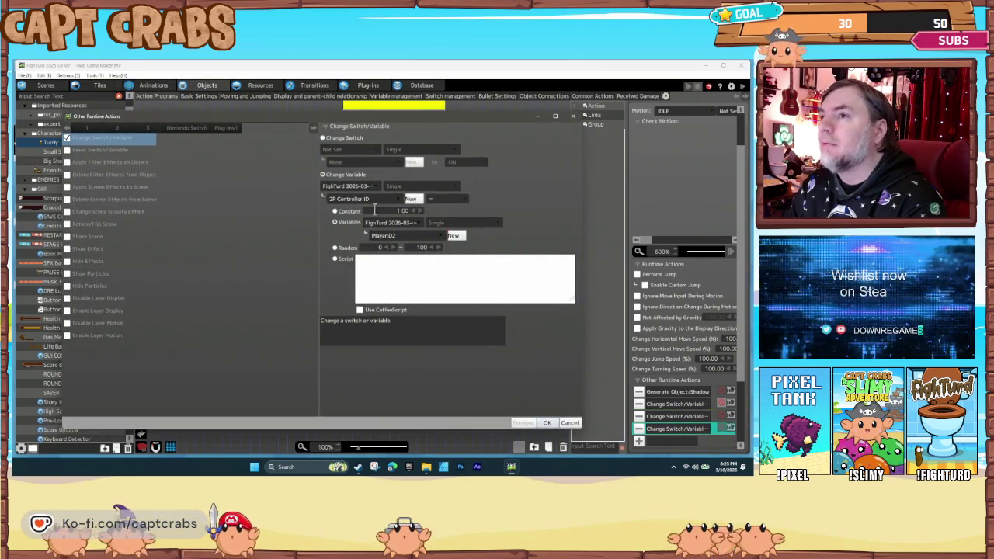
click(342, 211)
text(0)
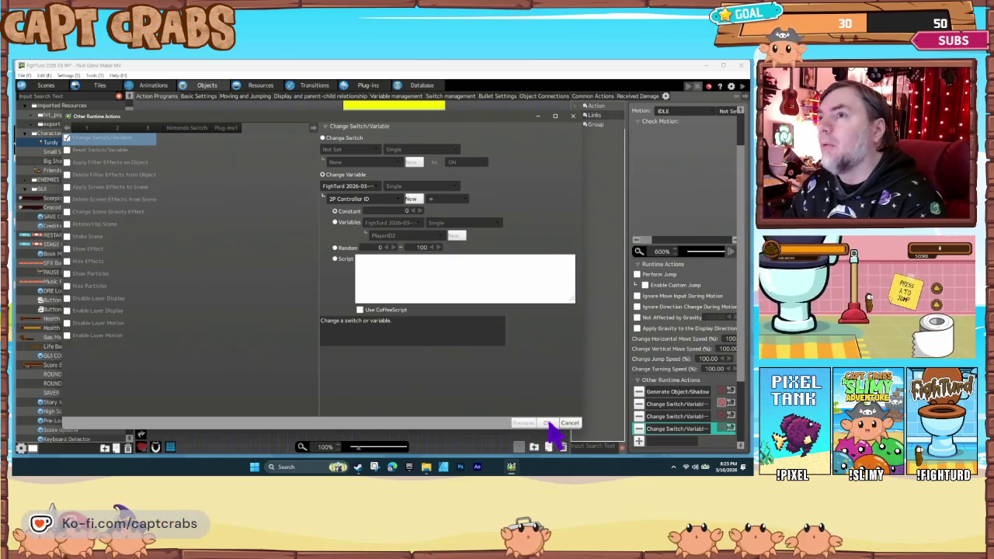
click(549, 424)
click(400, 375)
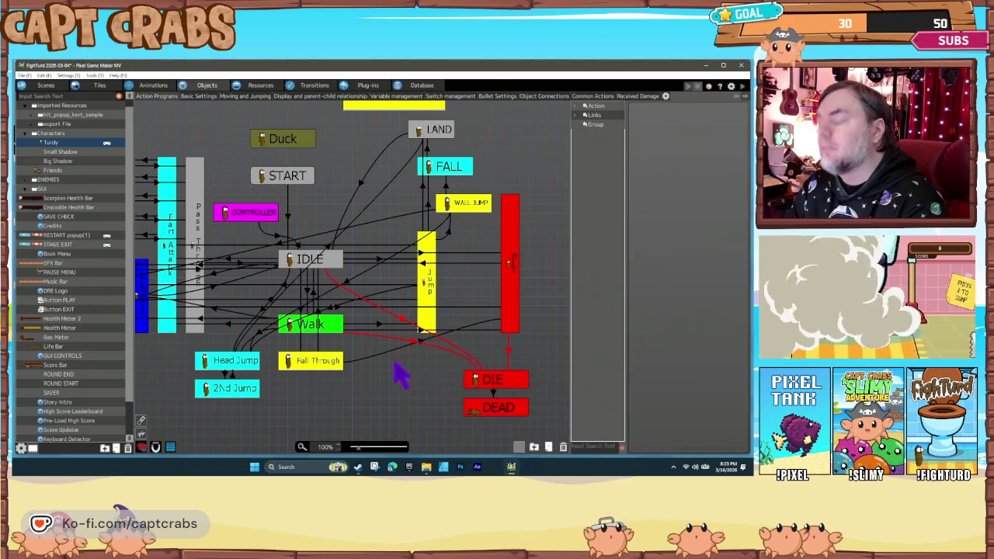
key(F5)
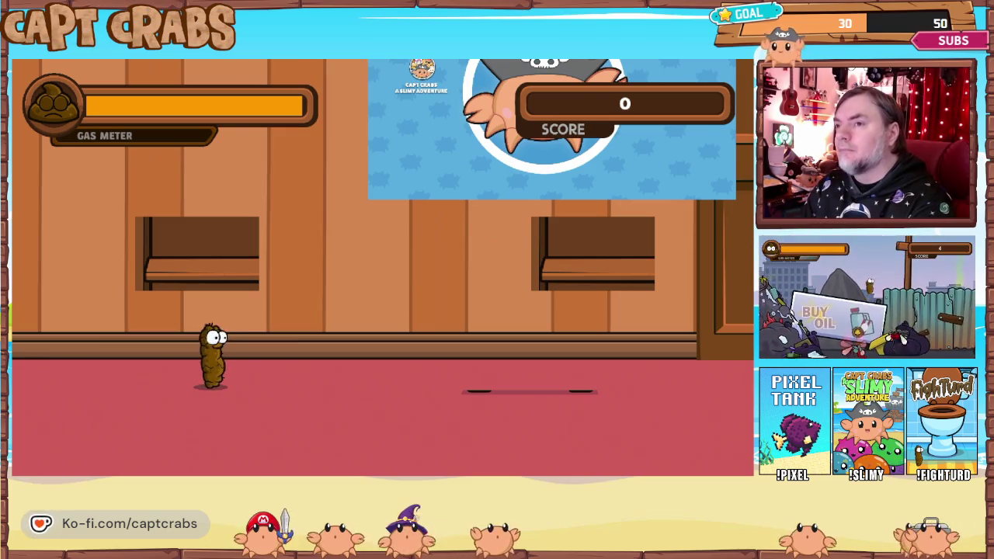
key(Escape)
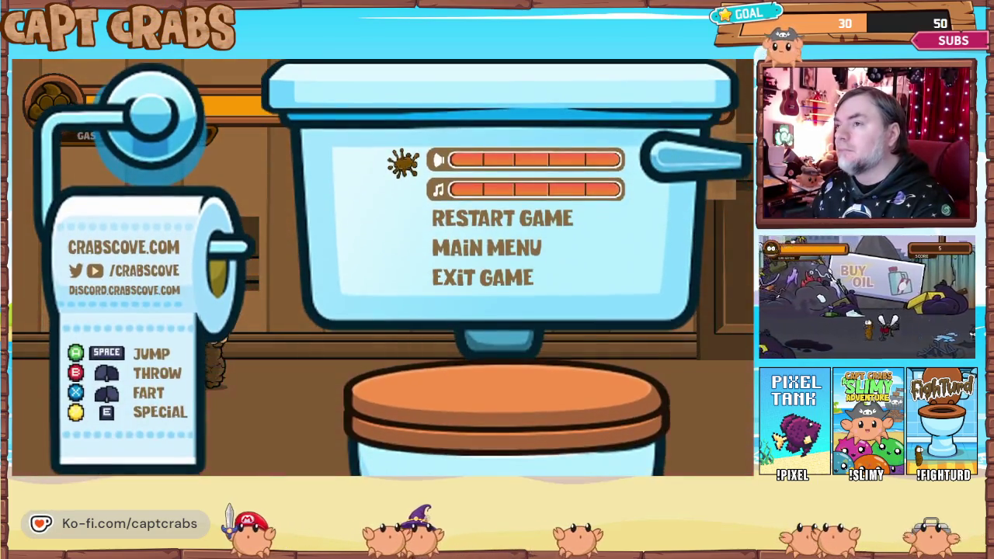
key(Escape)
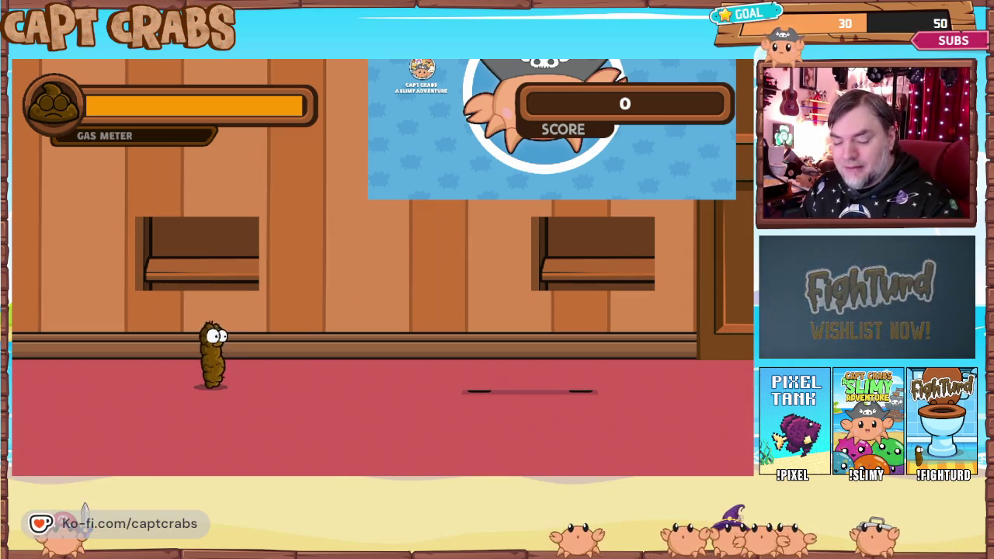
key(Escape)
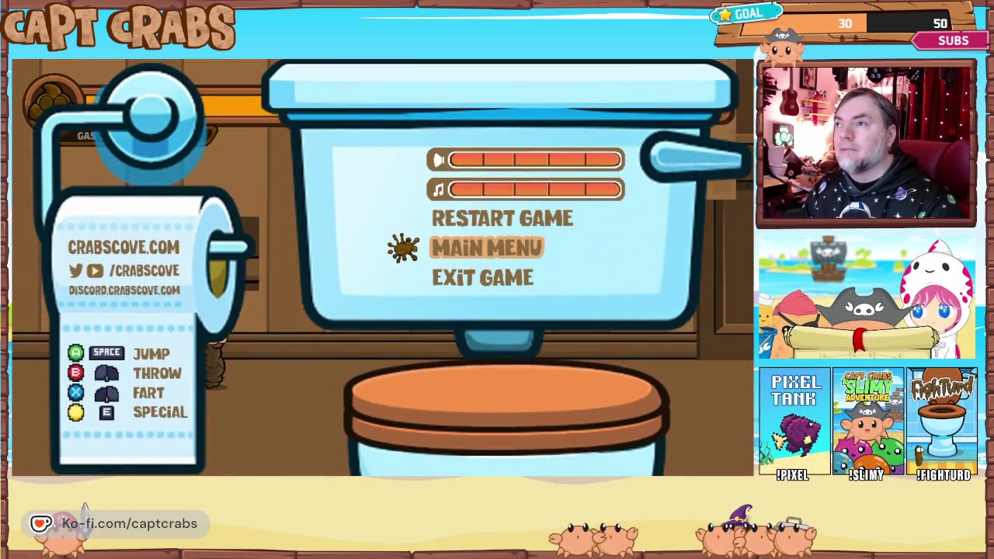
key(Down)
key(Down)
key(Return)
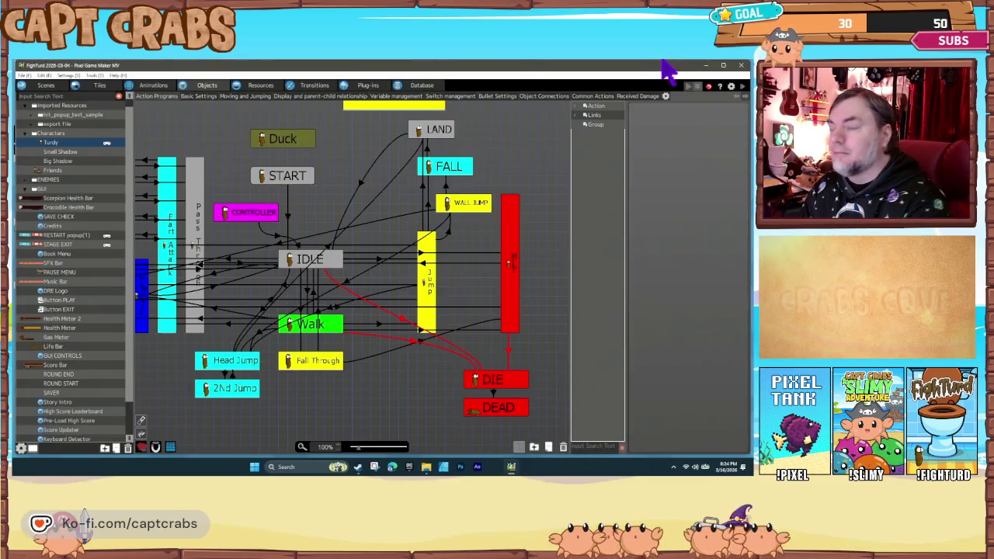
click(285, 182)
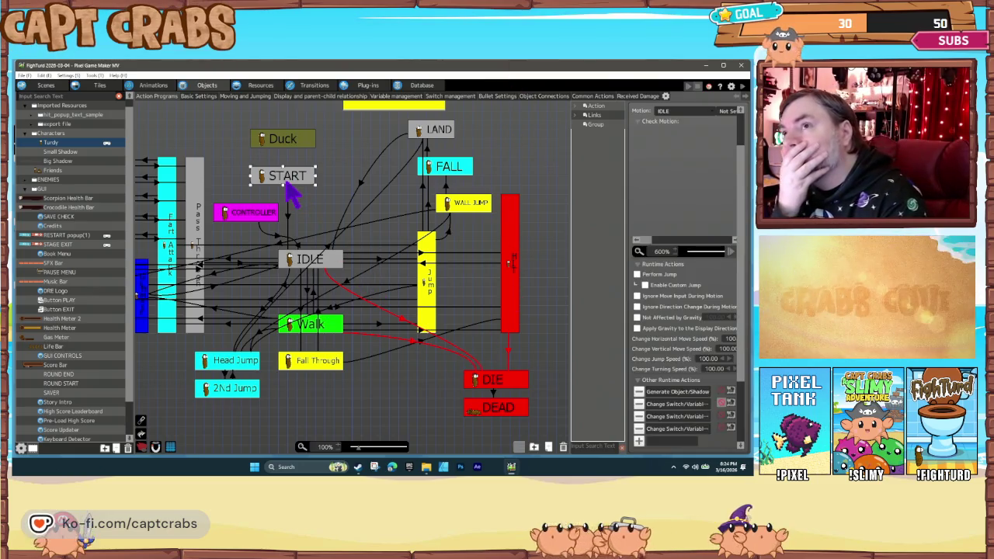
double_click(675, 418)
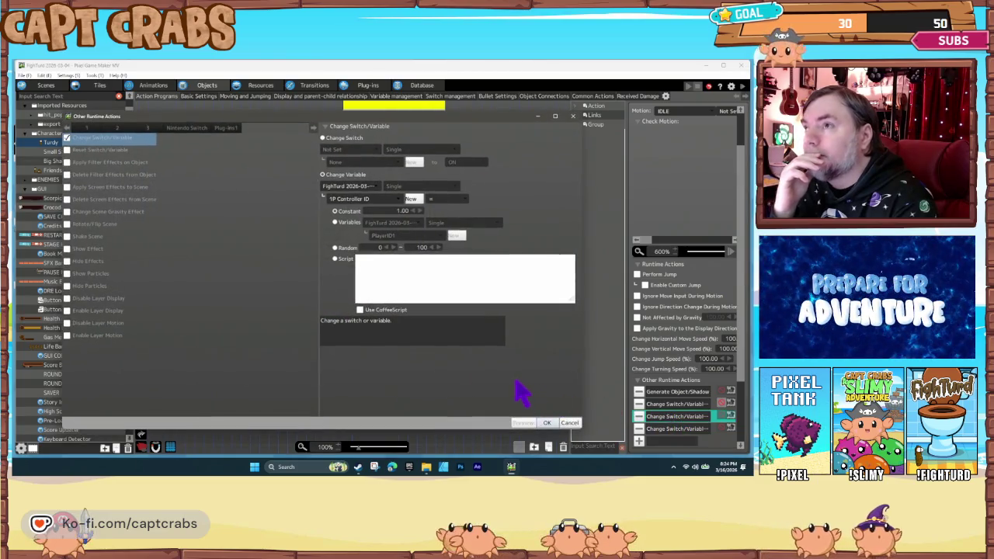
click(570, 422)
click(677, 430)
double_click(674, 431)
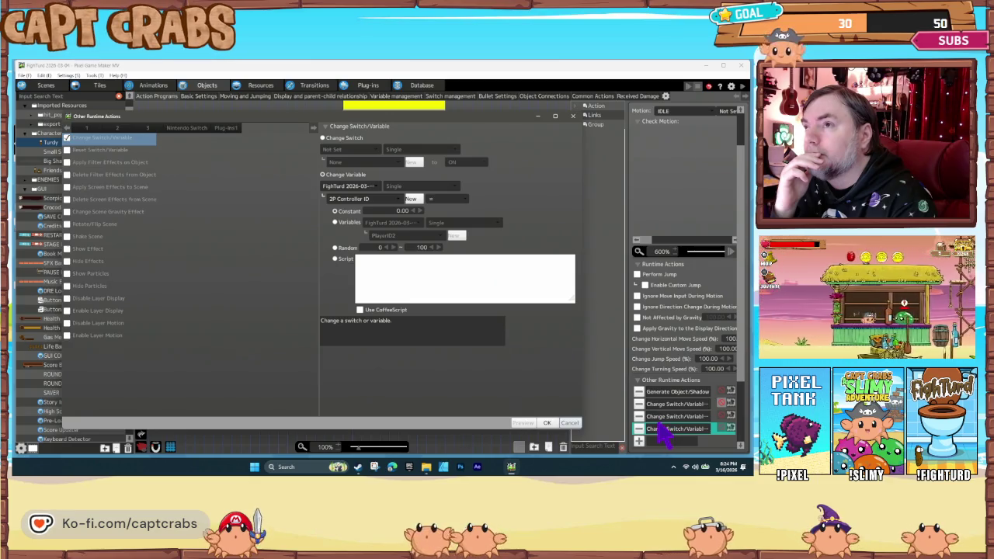
click(391, 230)
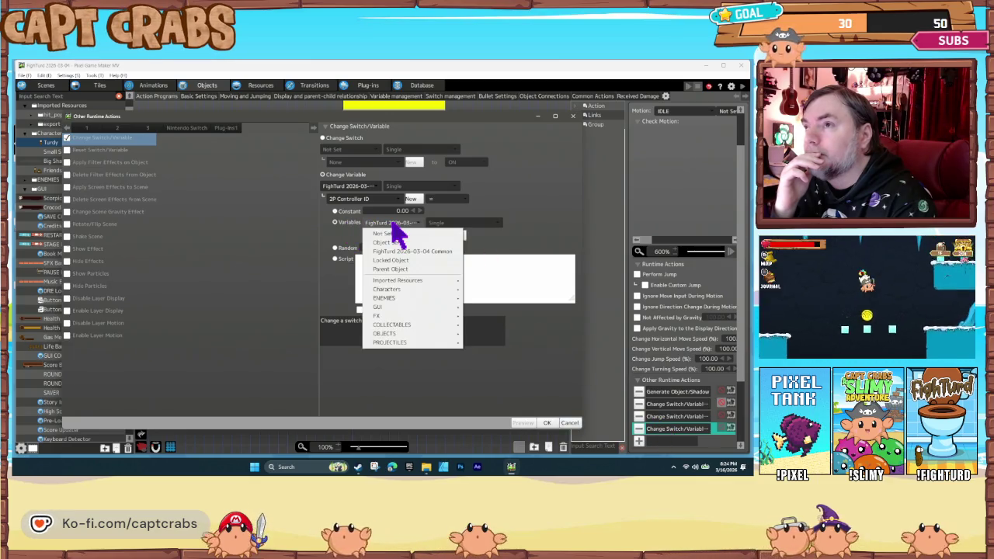
click(394, 231)
click(394, 236)
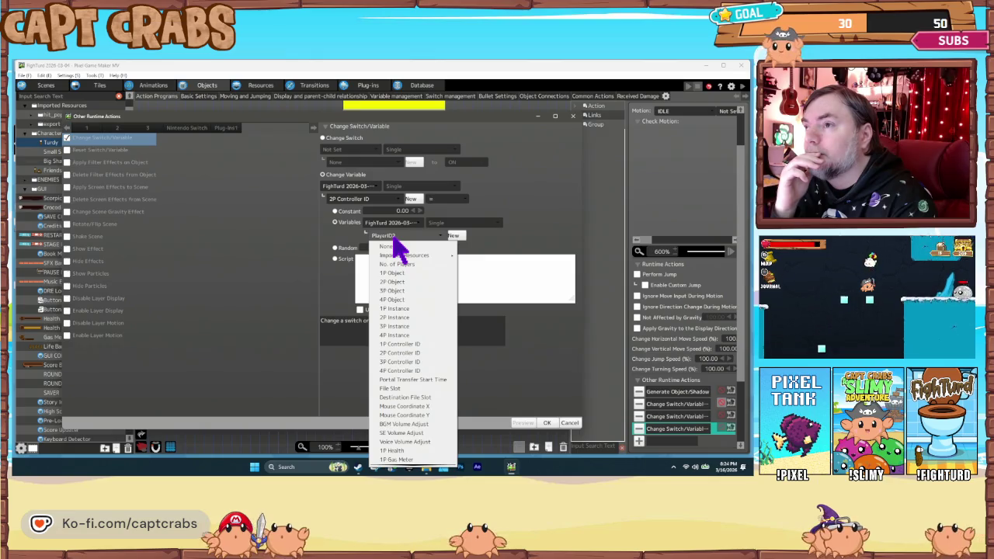
click(422, 345)
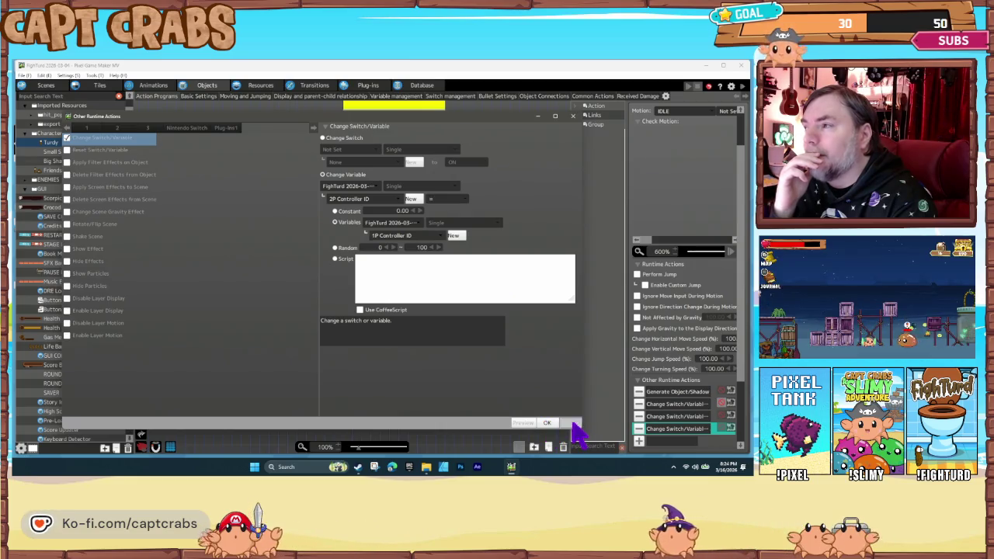
click(570, 423)
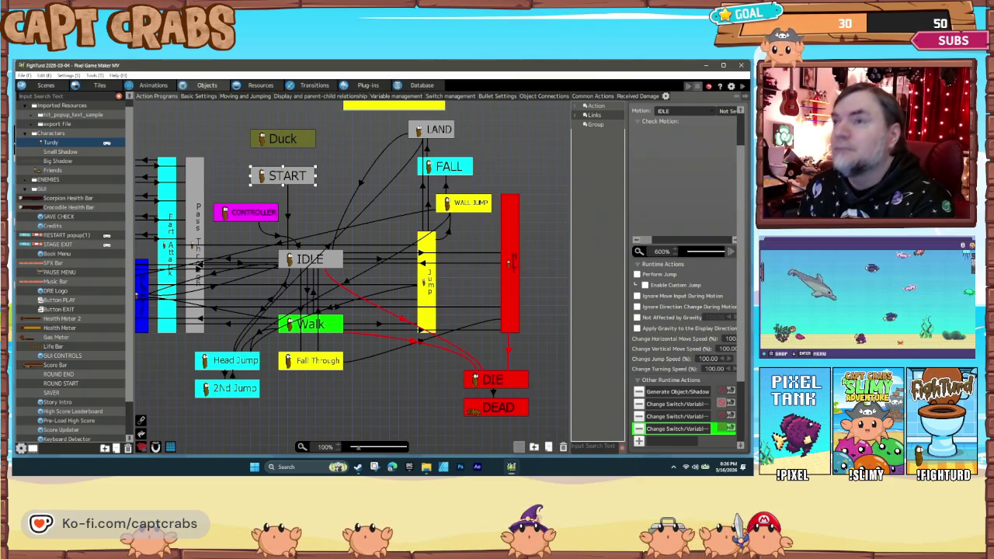
click(90, 75)
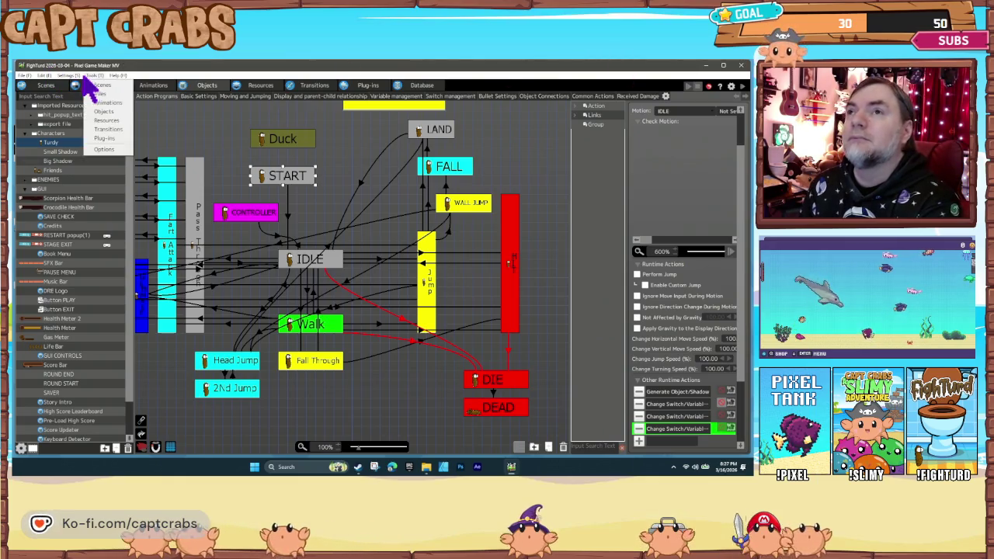
mouse_move(68, 75)
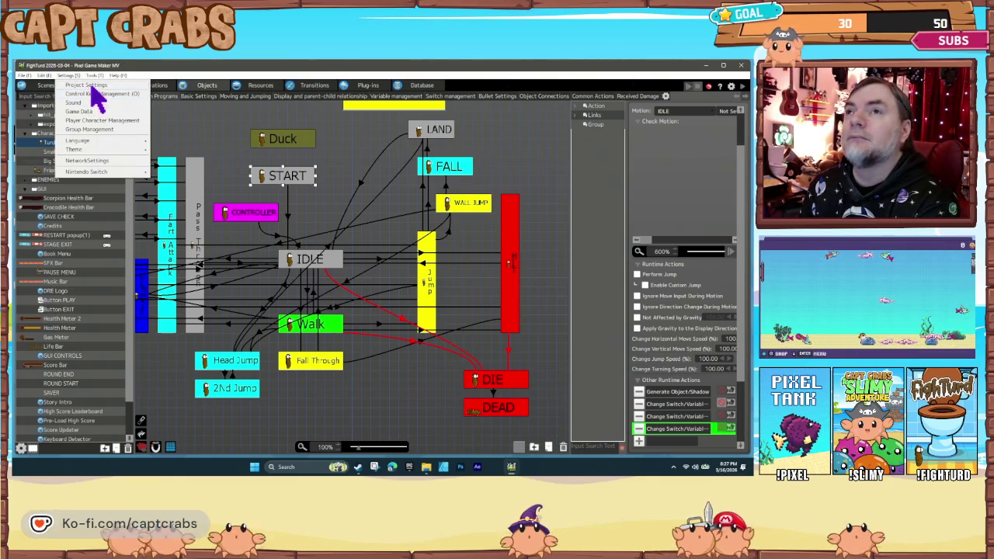
click(90, 85)
click(249, 156)
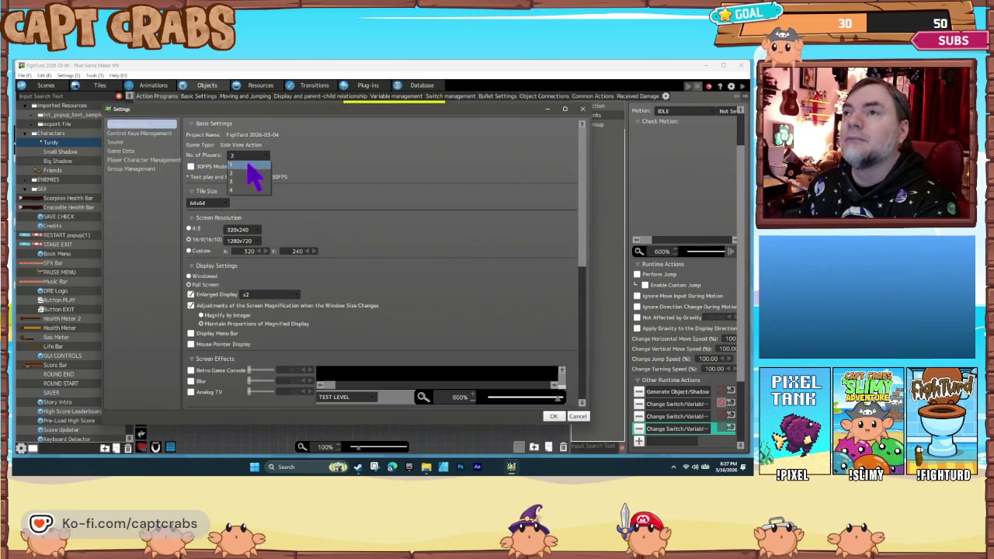
click(249, 172)
click(146, 162)
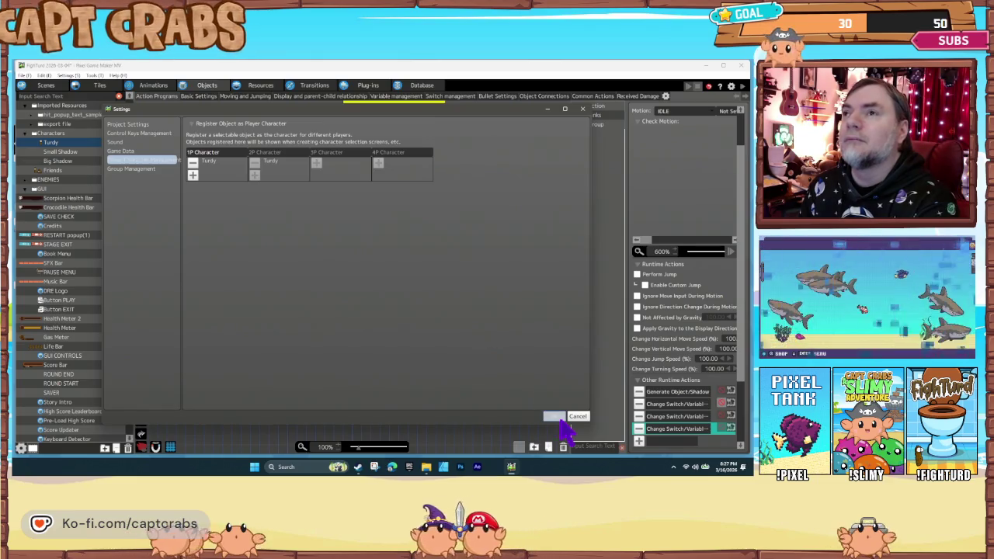
click(556, 418)
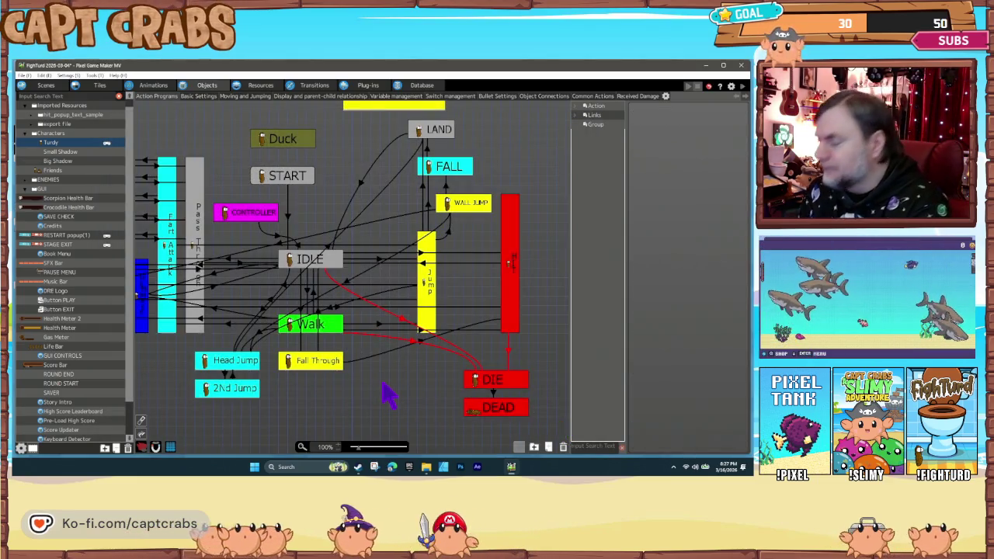
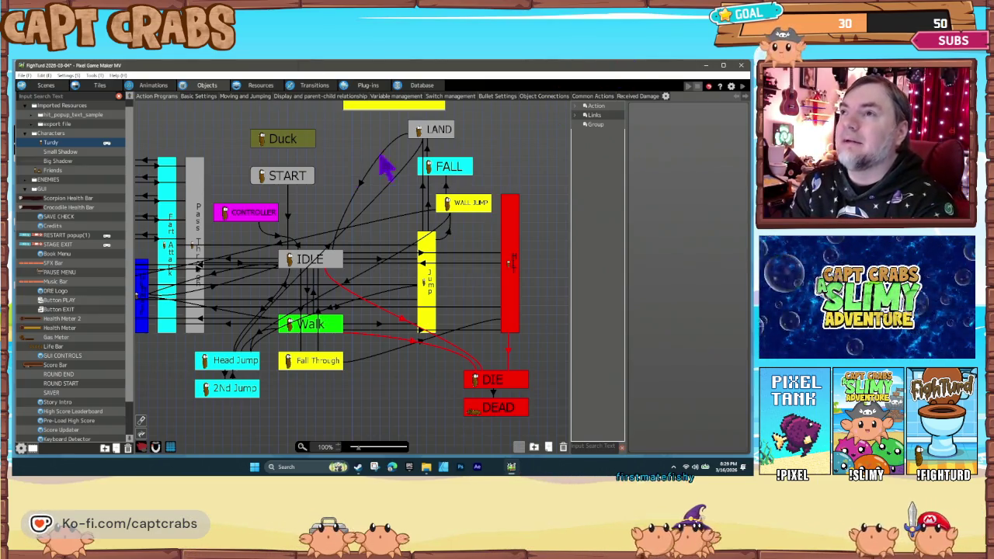
Inspect START's 1P, 2P and Controller ID variable actions, then delete the extra 1P and 2P rows.
click(299, 177)
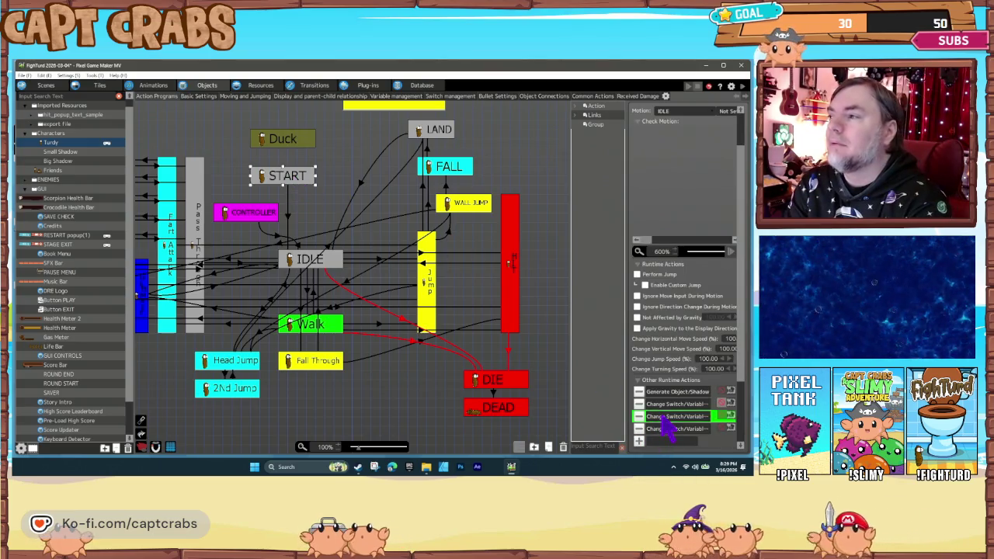
double_click(664, 419)
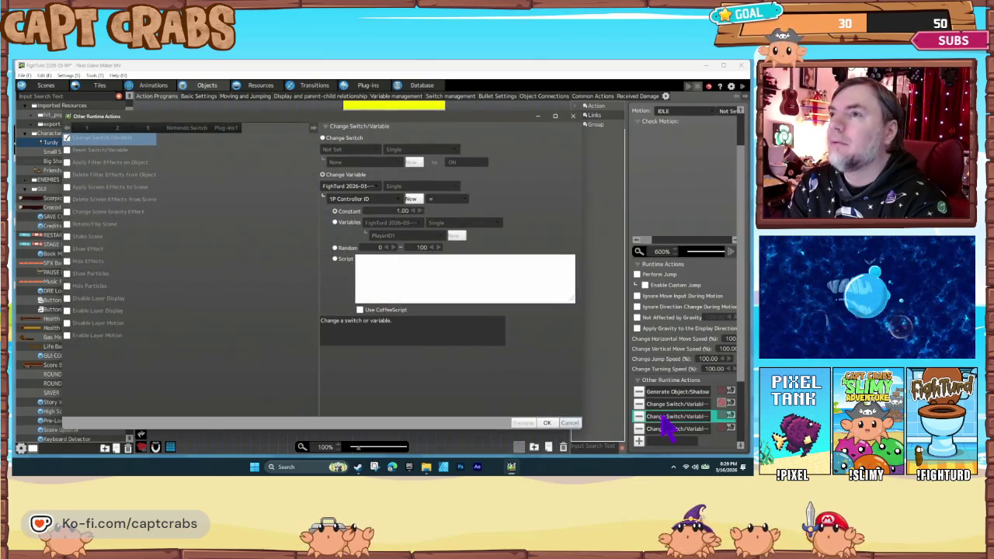
click(569, 424)
double_click(668, 429)
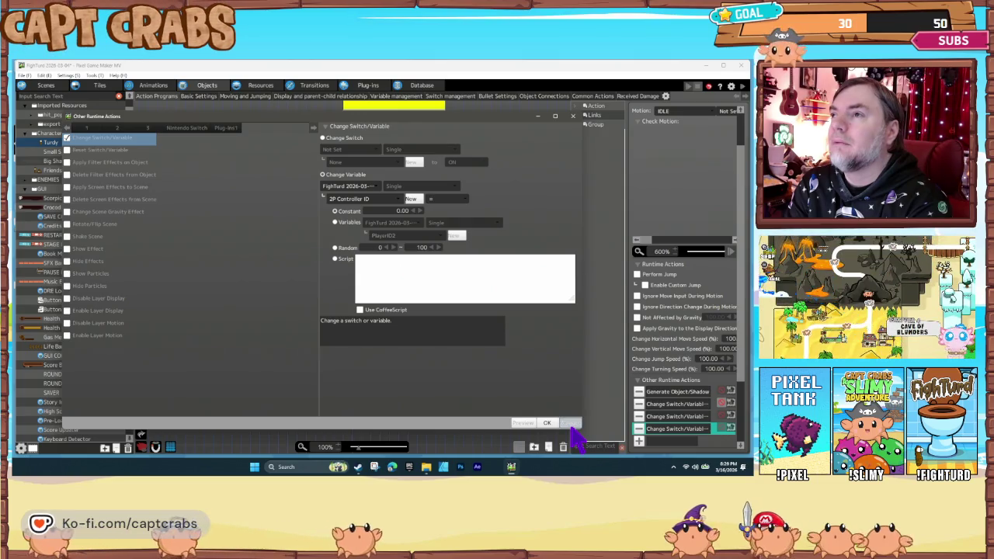
click(571, 424)
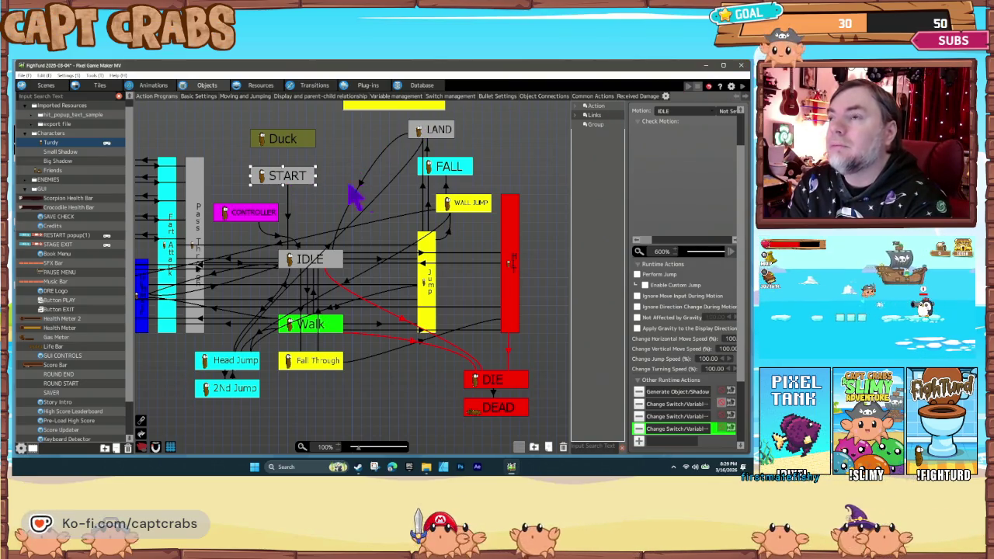
double_click(668, 405)
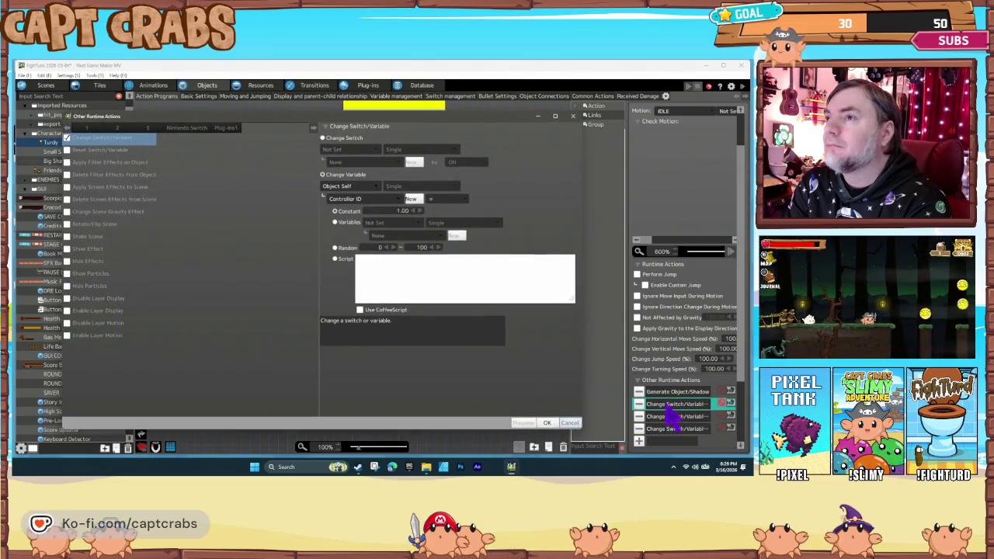
click(570, 423)
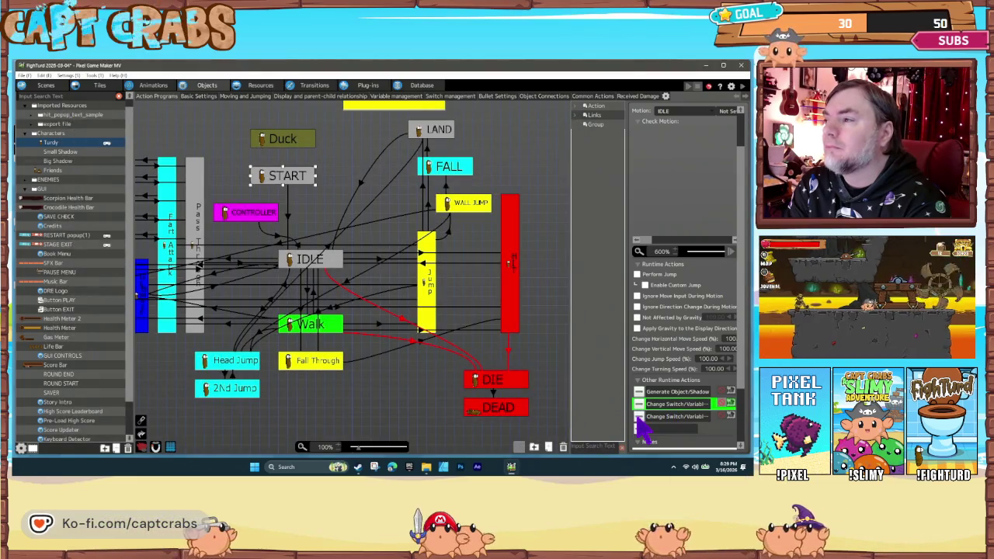
click(638, 418)
click(316, 202)
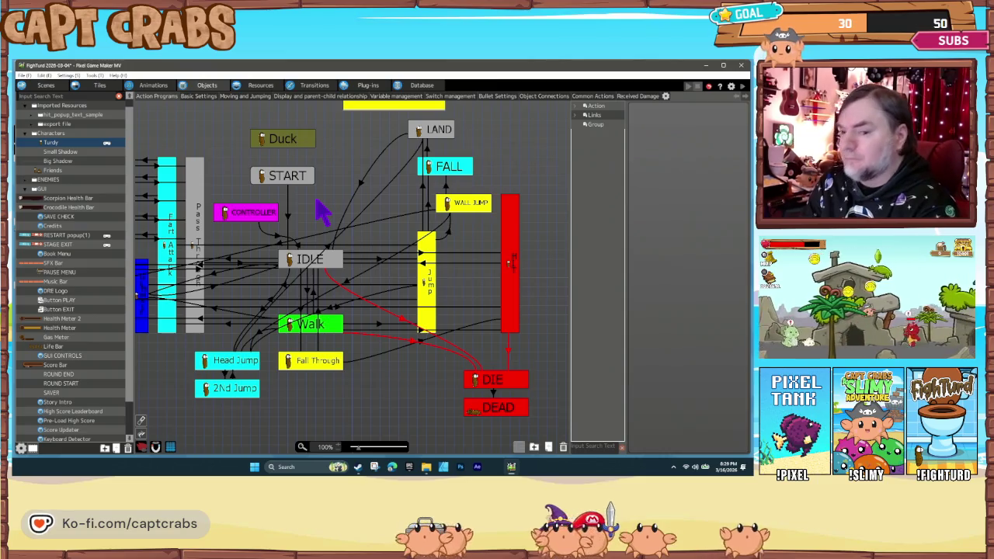
key(F5)
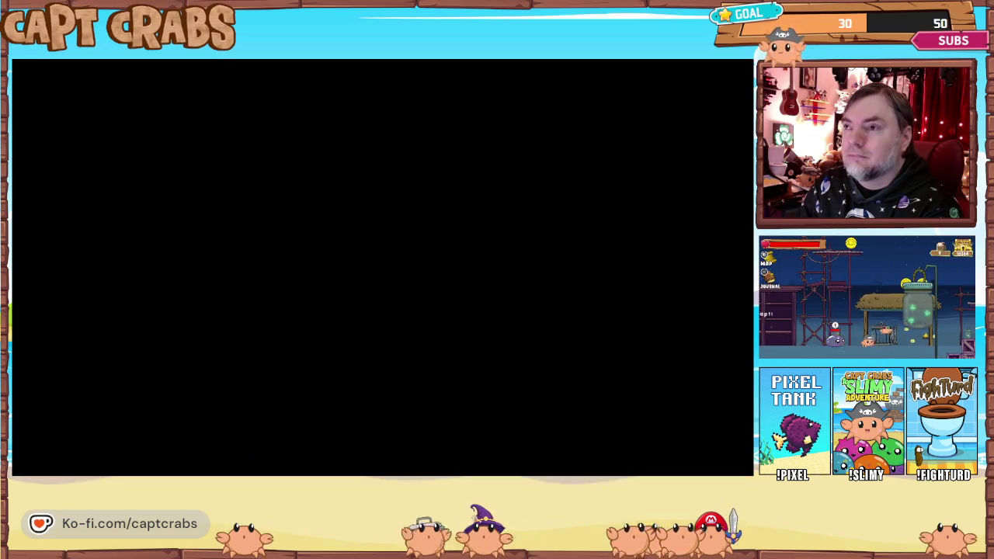
key(Right)
key(Left)
key(Right)
key(Right)
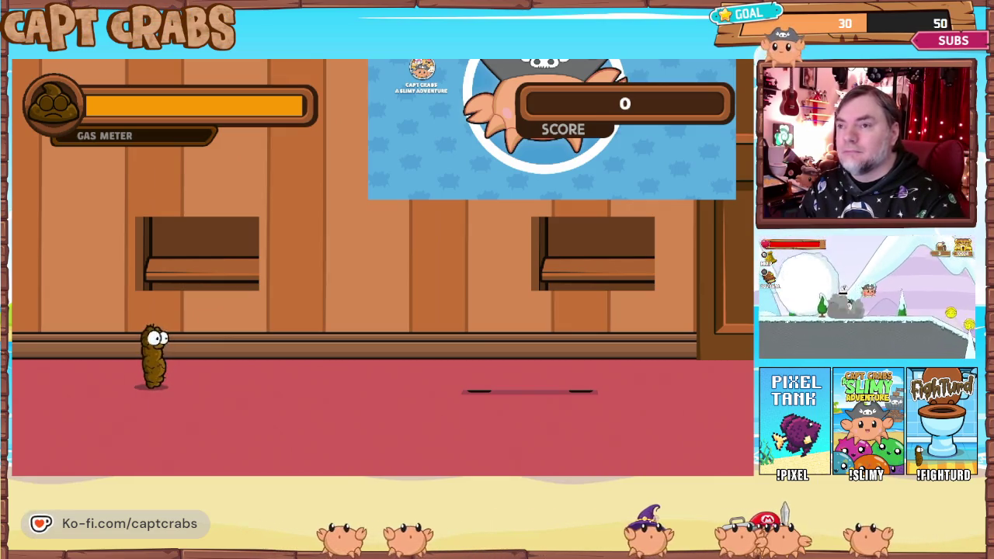
key(Right)
key(Left)
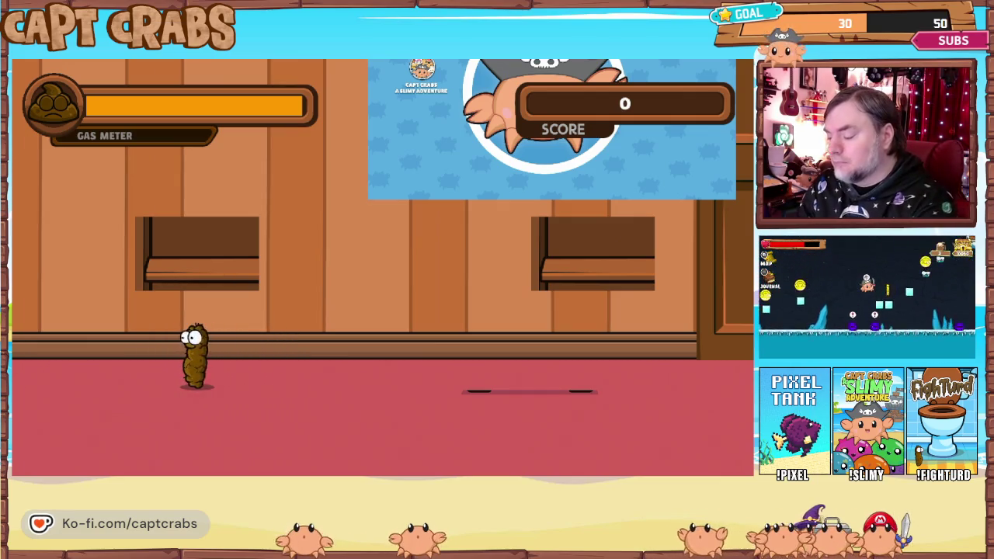
key(Escape)
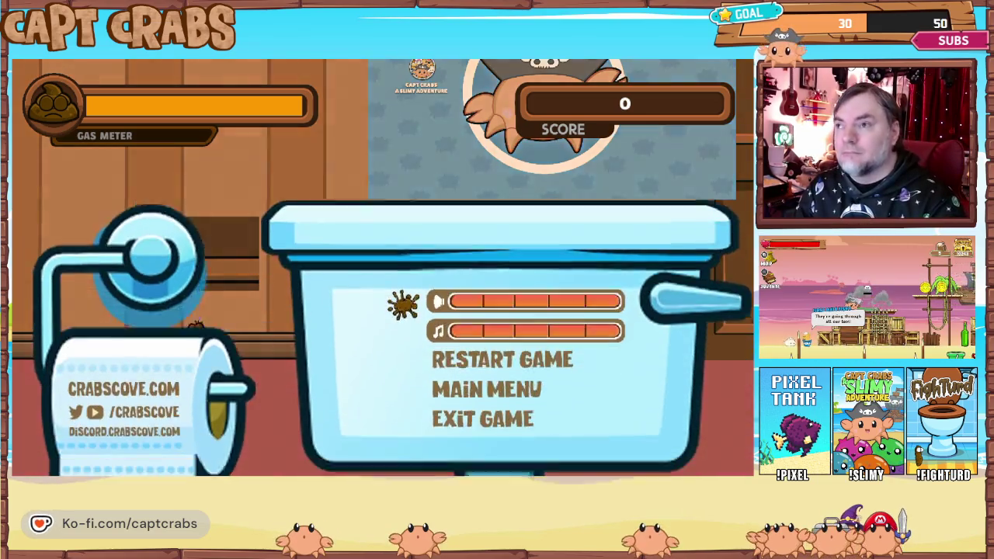
key(Down)
key(Down)
key(Down)
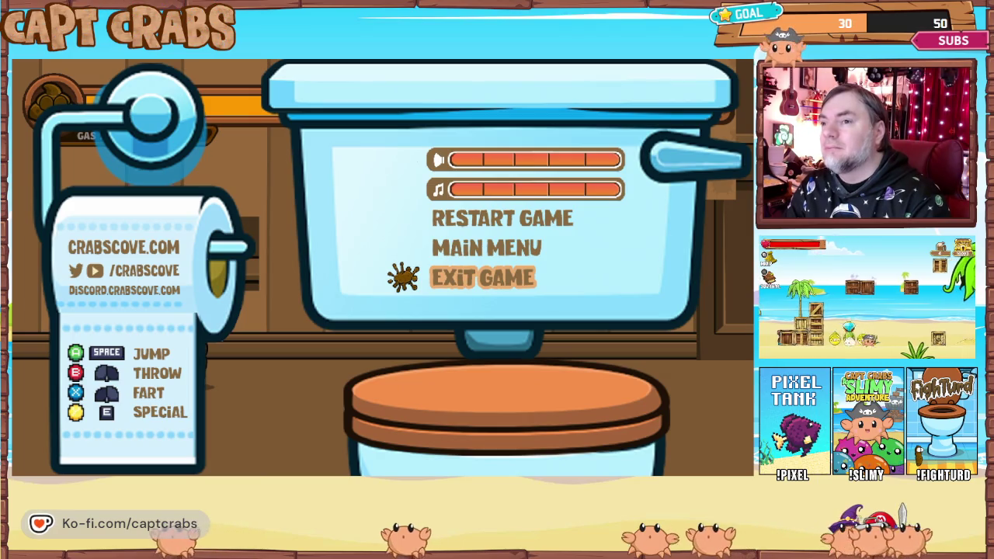
key(space)
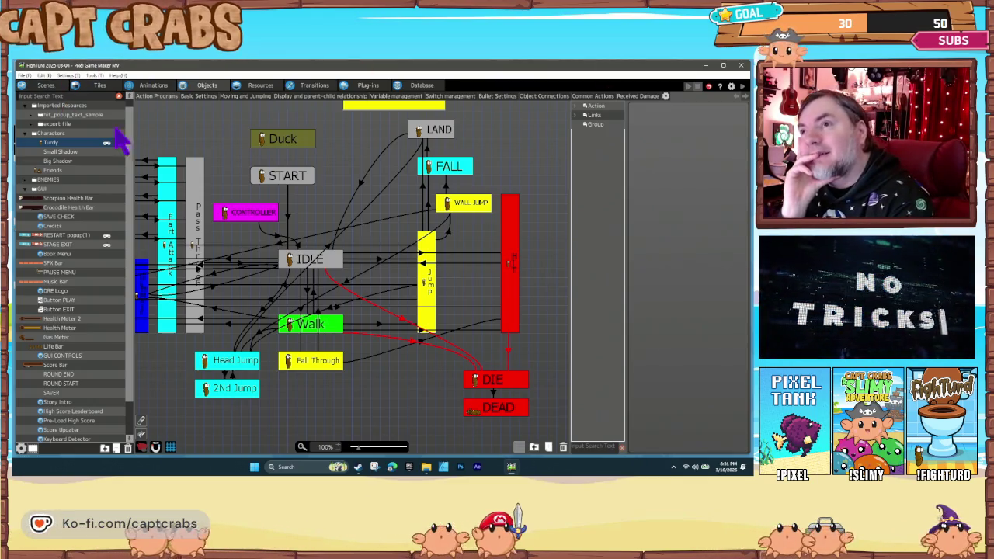
click(287, 180)
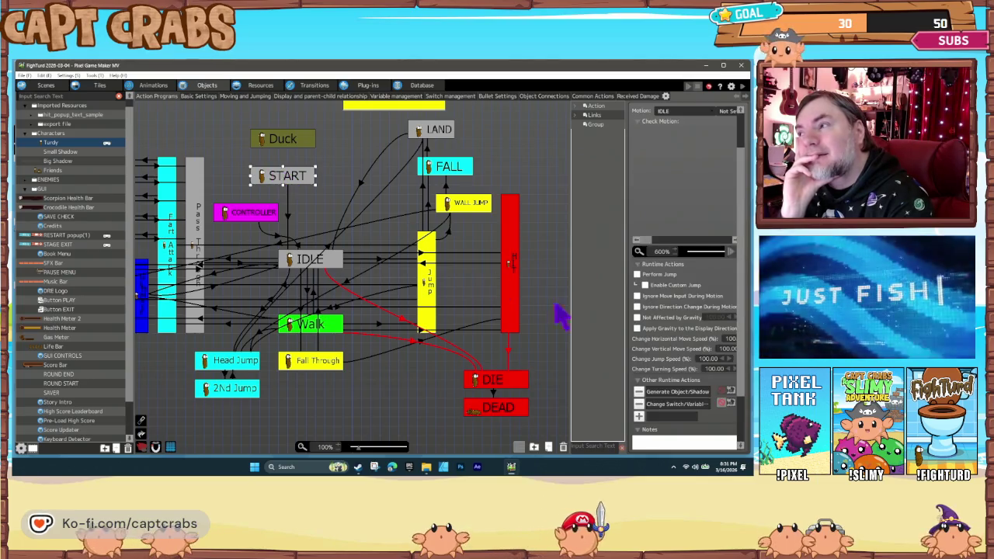
double_click(687, 405)
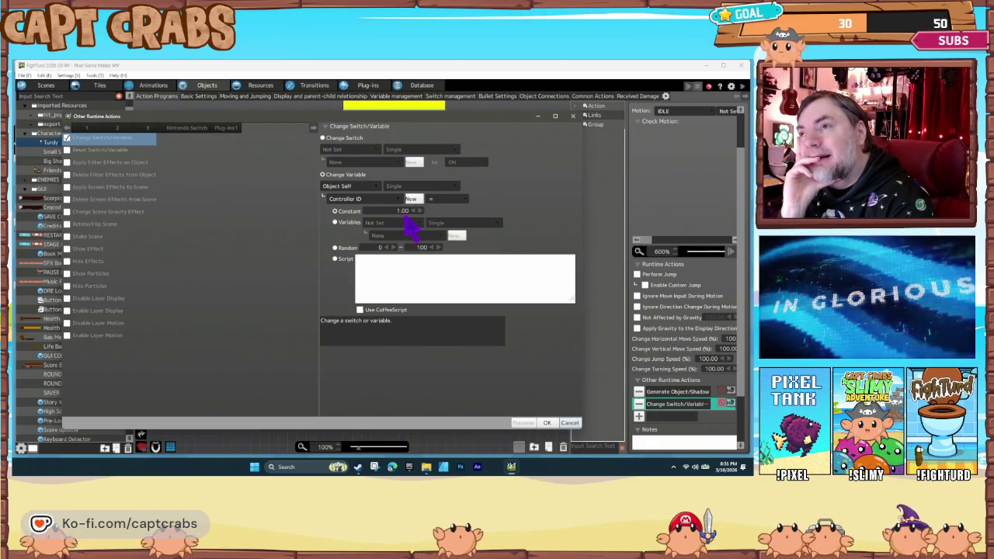
click(568, 424)
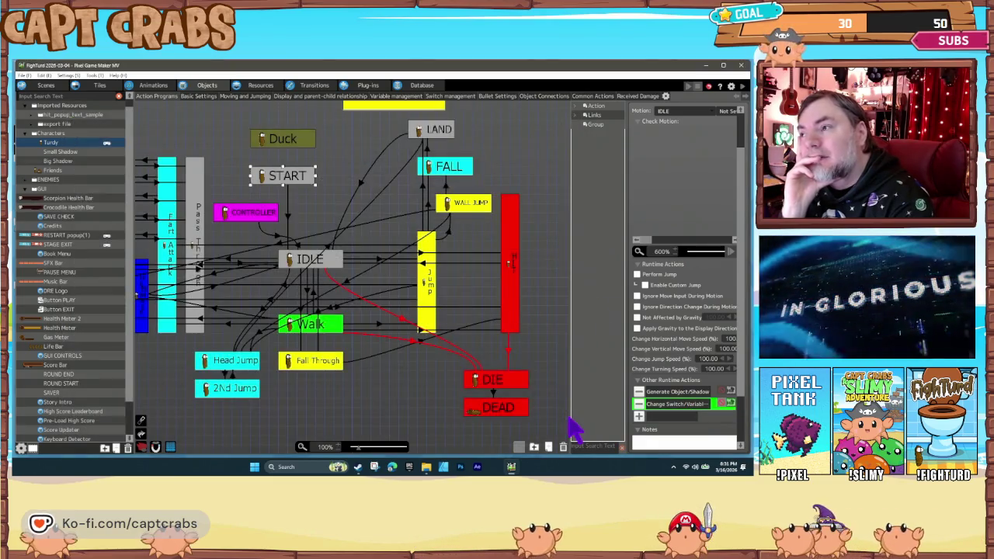
click(434, 410)
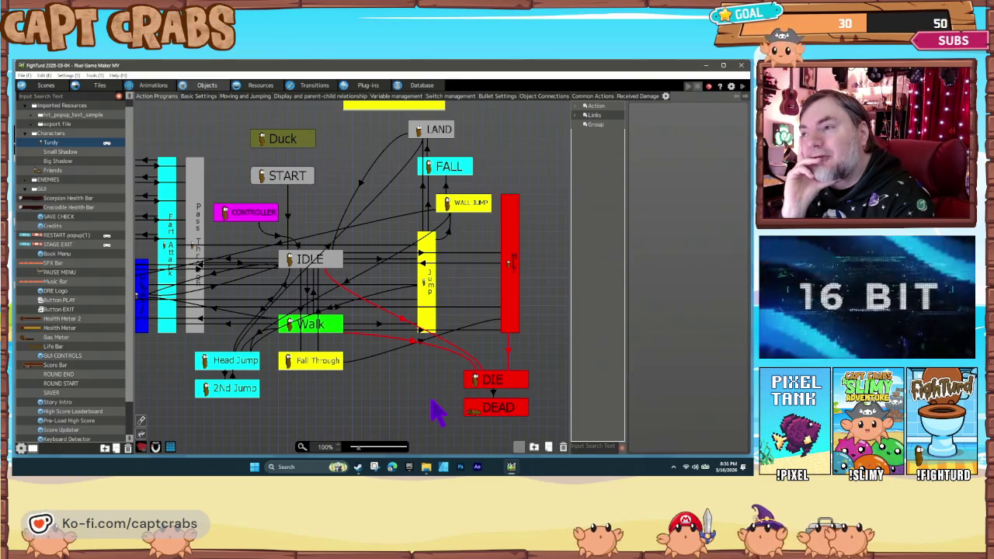
click(287, 182)
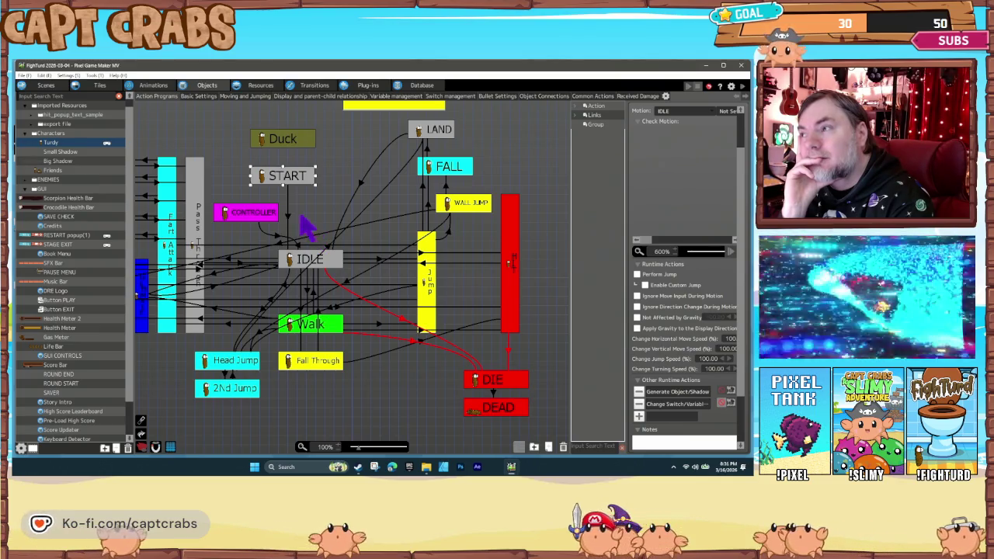
click(666, 405)
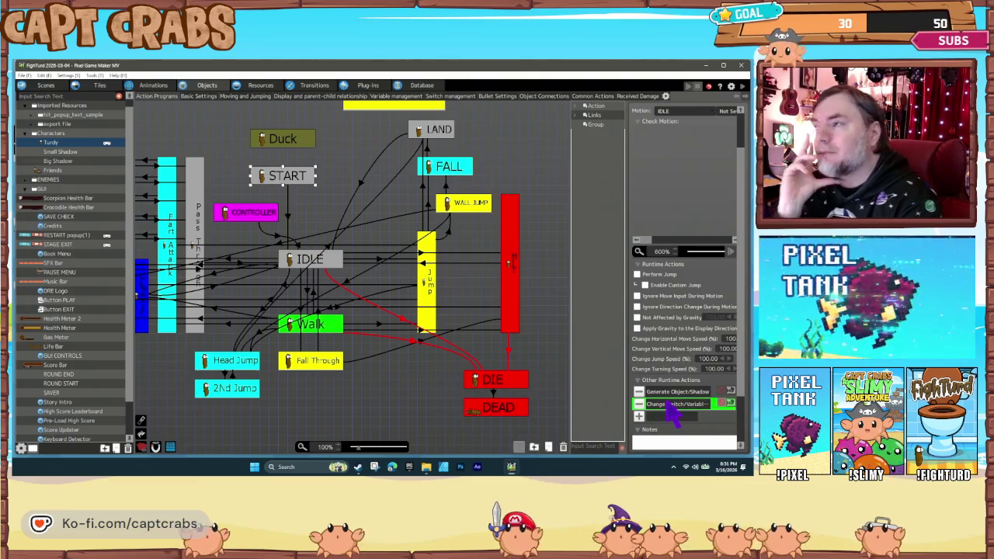
double_click(672, 417)
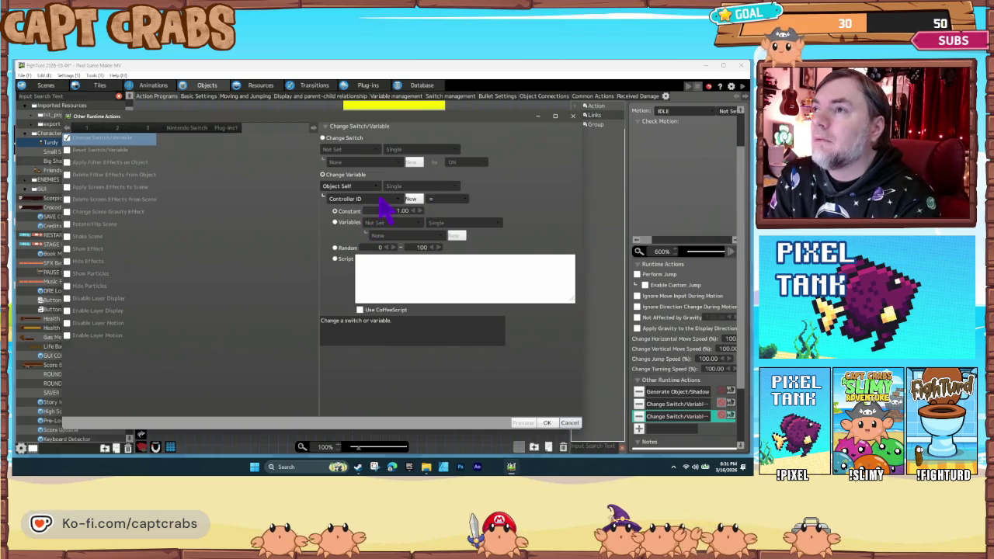
click(380, 198)
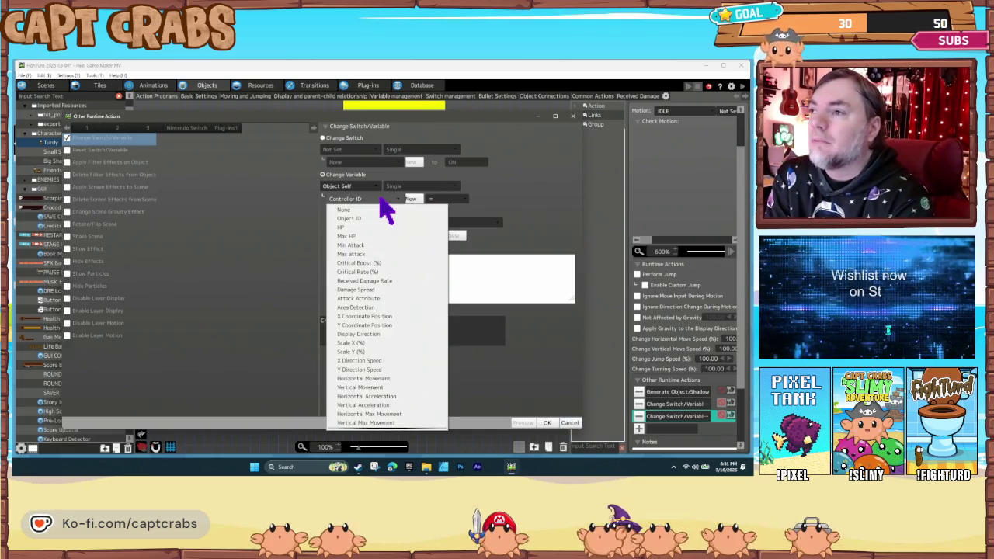
scroll(388, 328, down, 4)
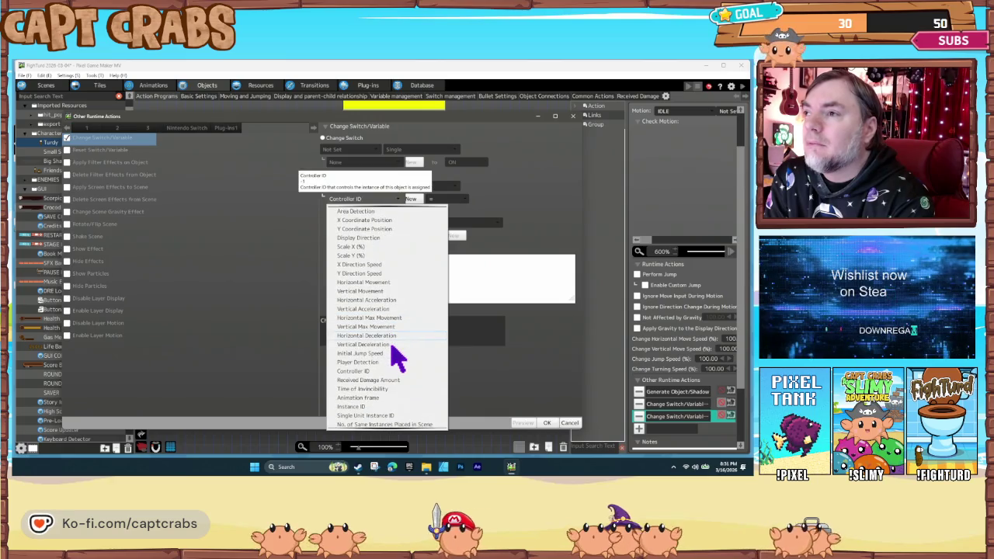
click(384, 364)
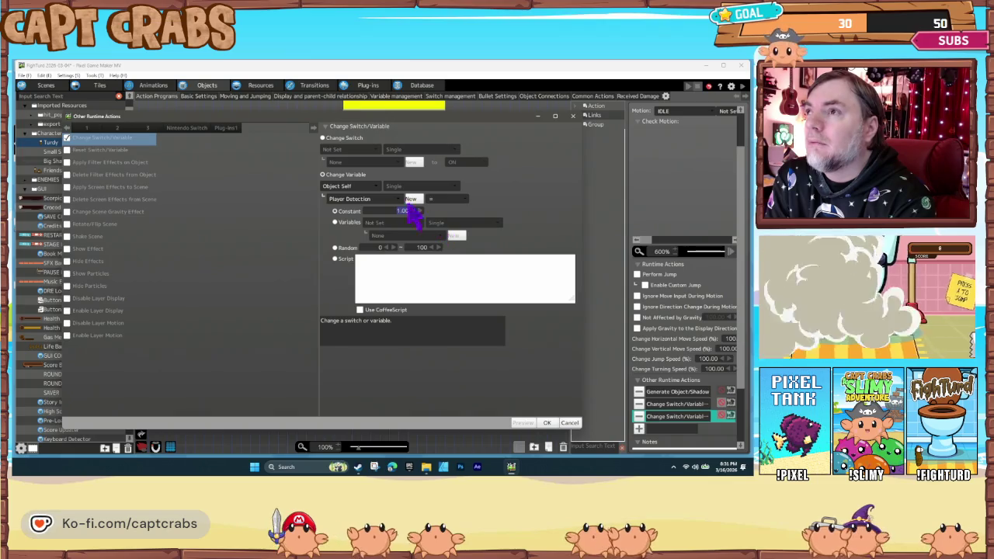
click(378, 189)
click(379, 191)
click(353, 201)
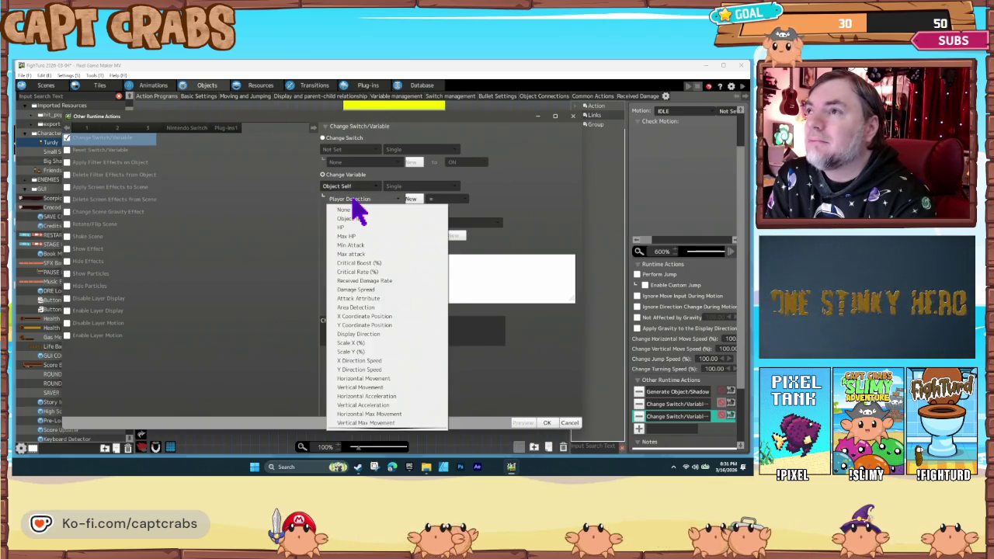
scroll(391, 332, down, 5)
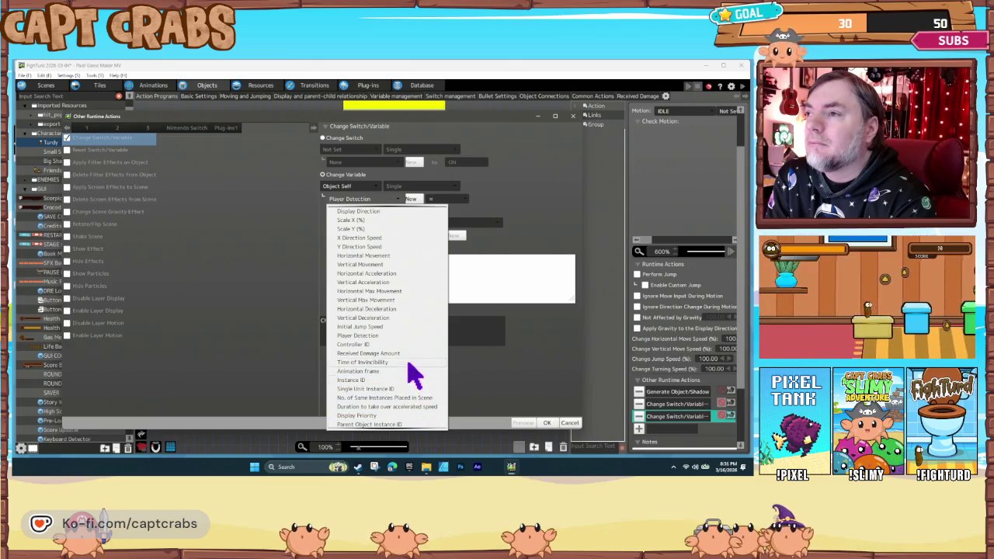
click(397, 337)
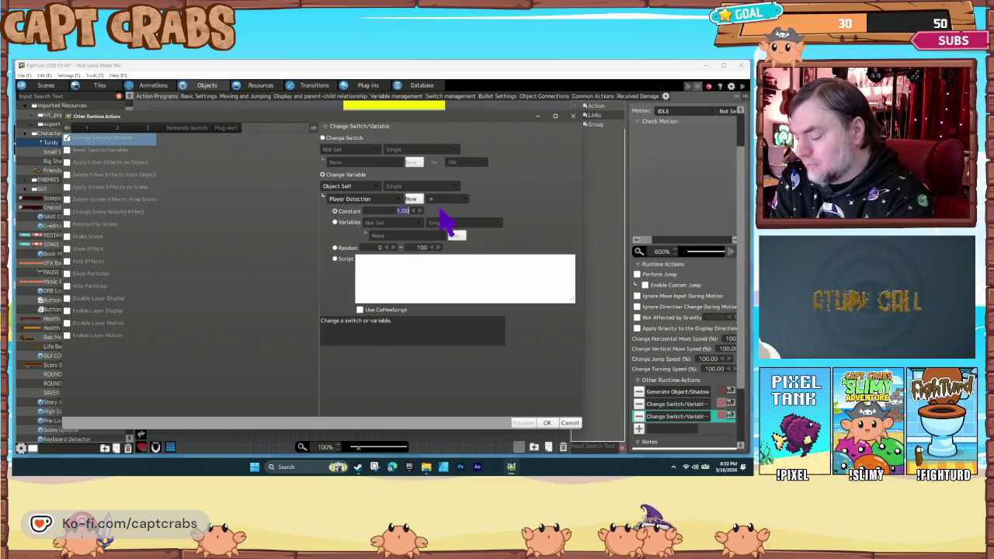
click(547, 424)
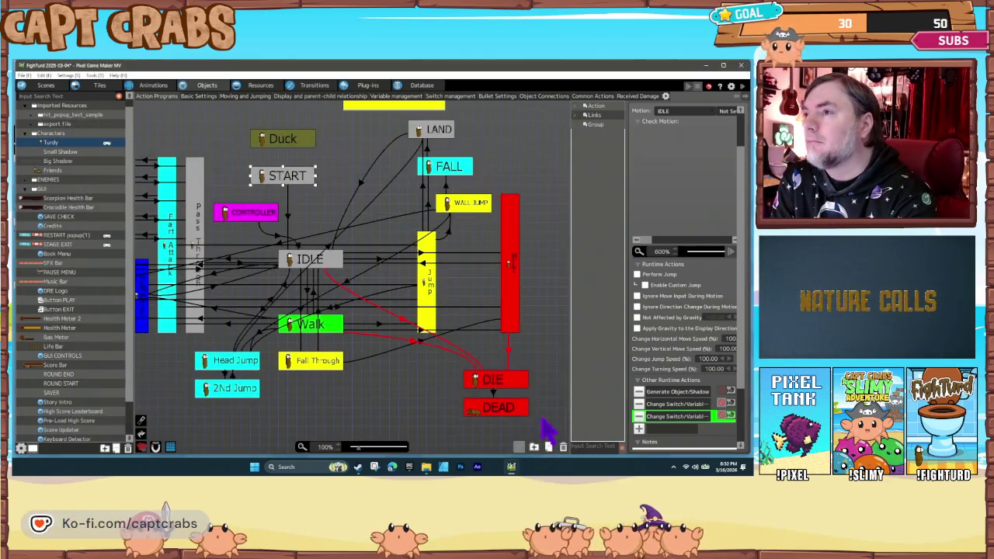
double_click(704, 417)
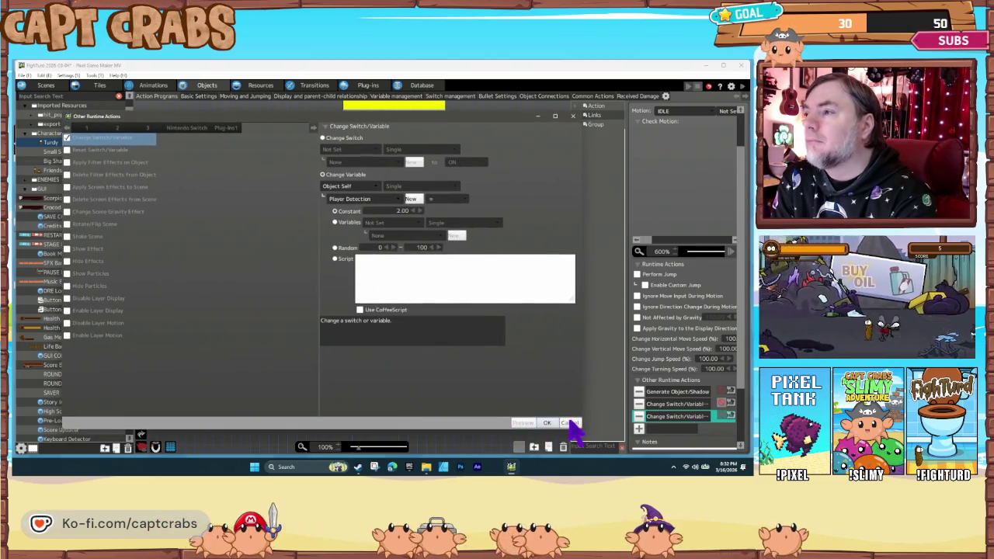
click(570, 423)
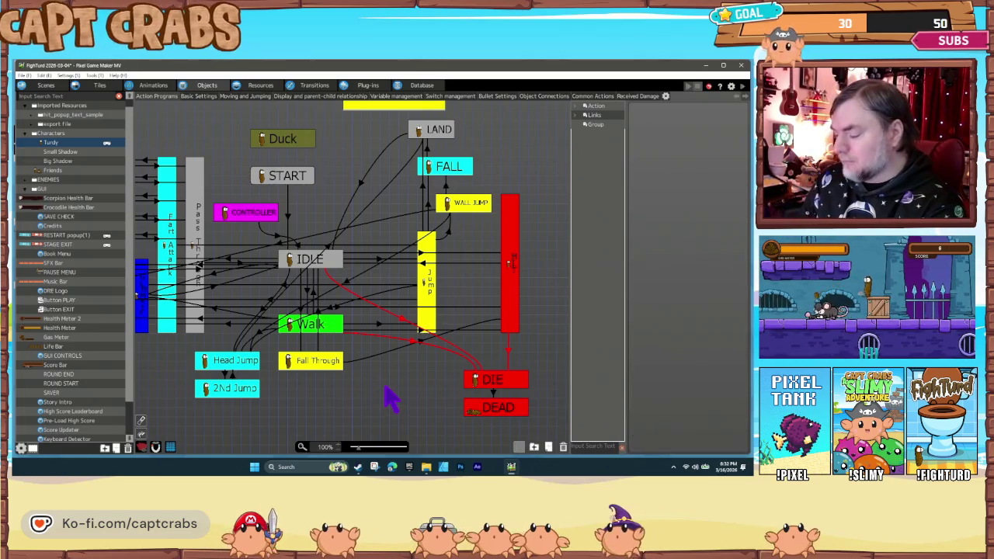
key(ctrl+s)
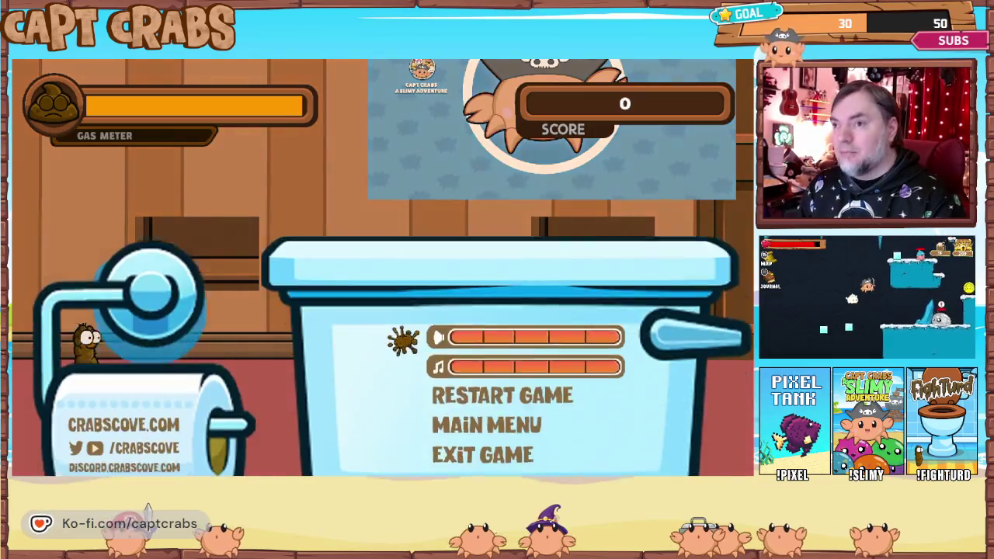
key(Down)
key(Down)
key(Return)
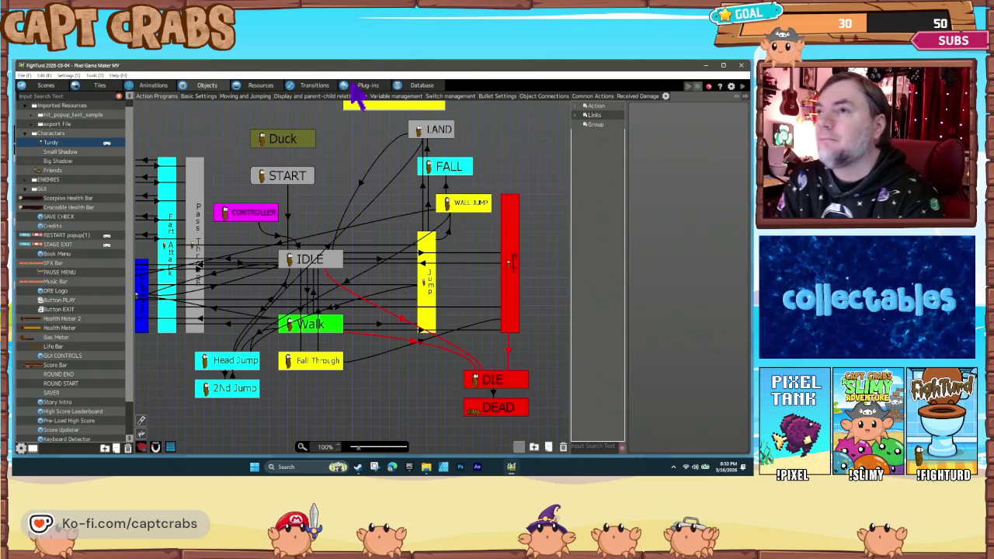
click(307, 183)
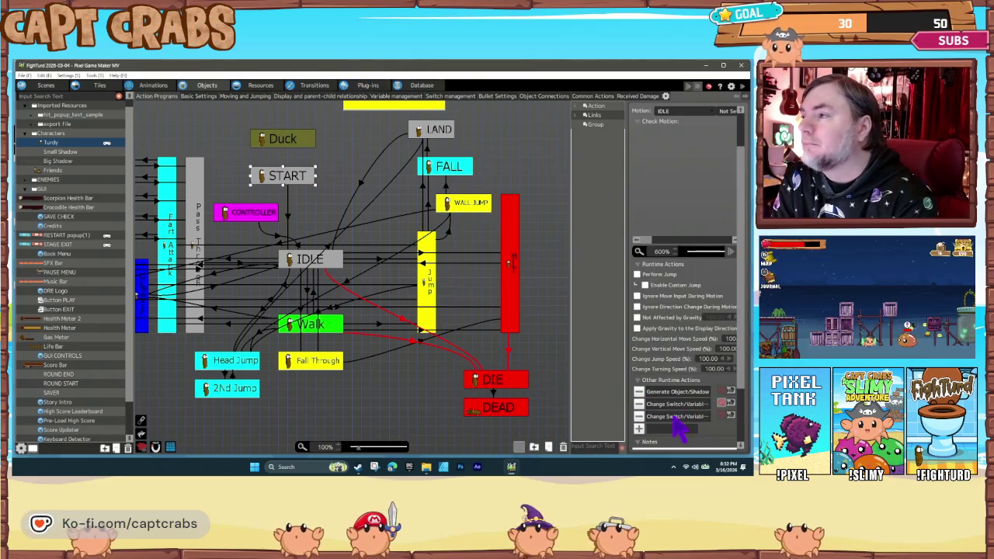
Open and cancel START's third Change Switch/Variable action twice without changes.
double_click(676, 420)
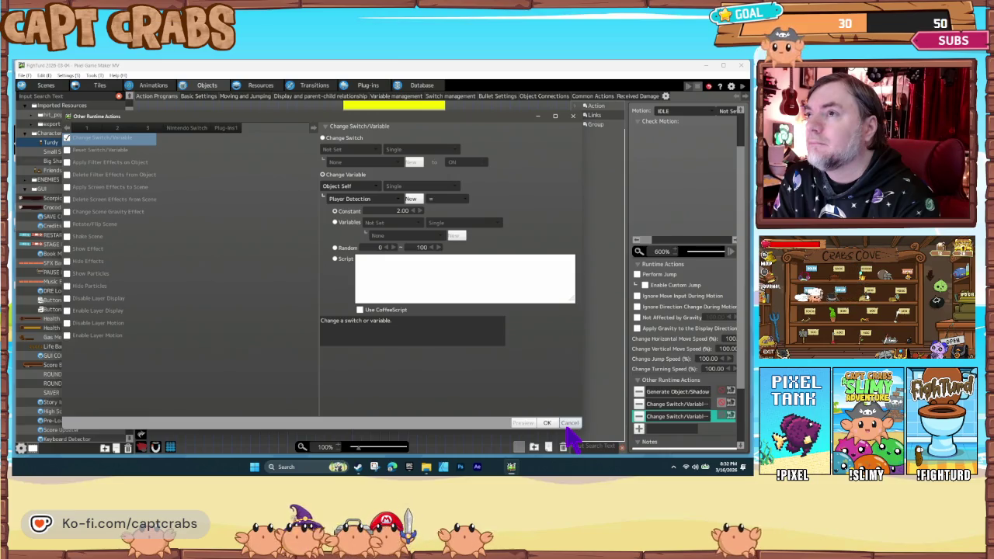
click(568, 425)
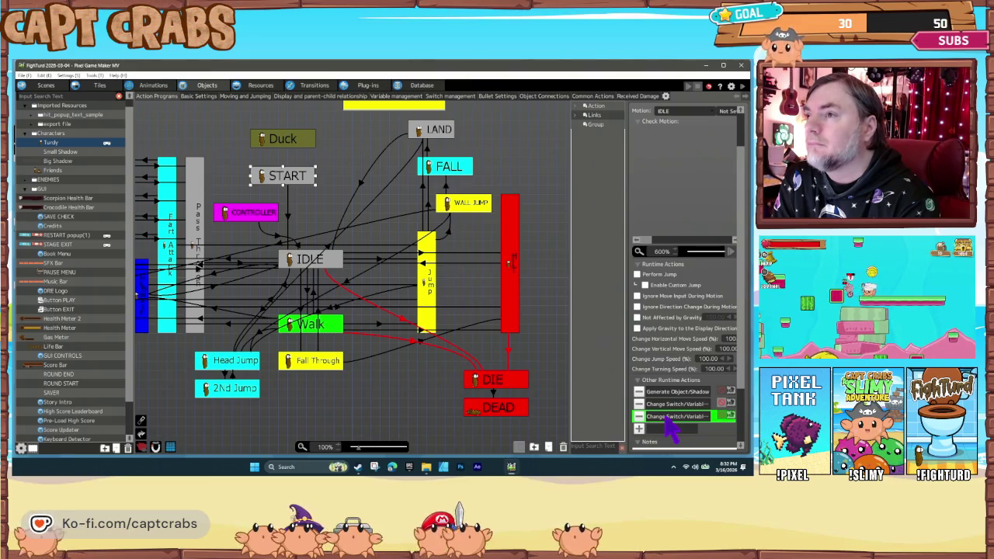
double_click(666, 419)
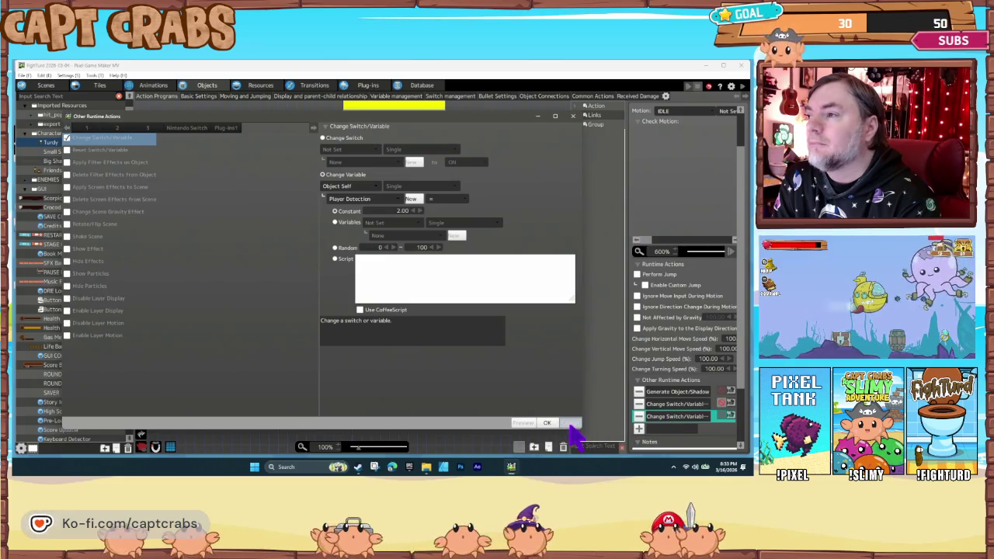
click(569, 426)
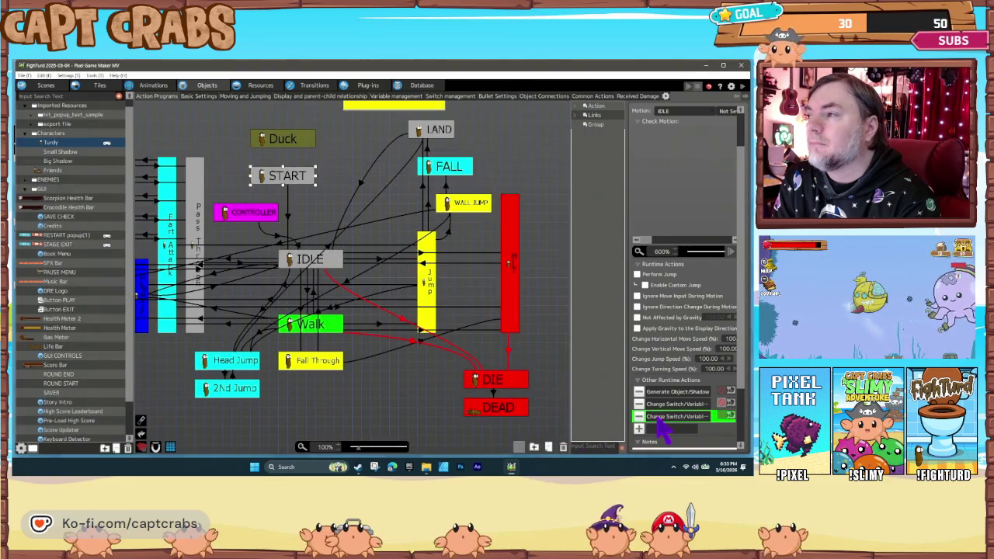
Browse the Change Switch/Variable action's variable list, then cancel unchanged.
double_click(664, 417)
click(382, 200)
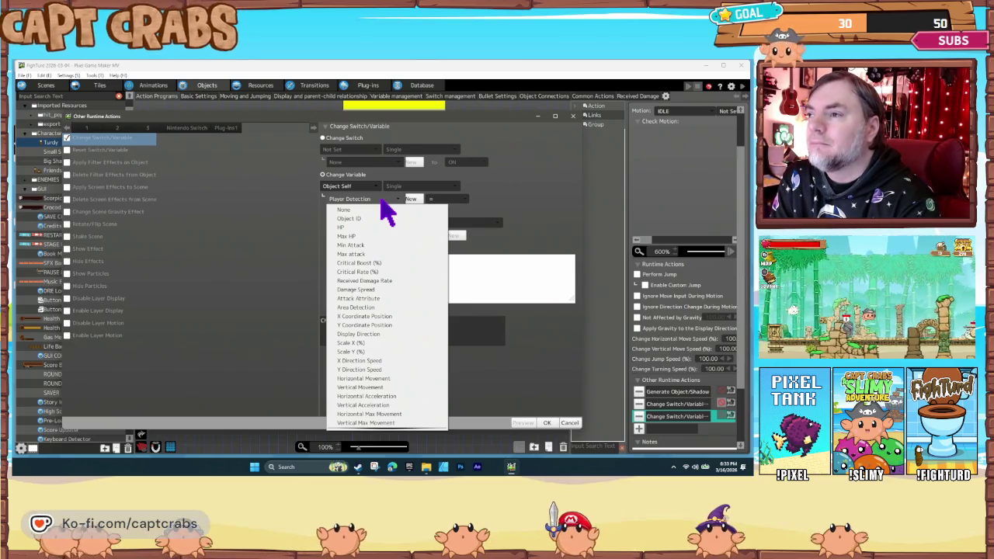
scroll(418, 319, down, 1)
scroll(422, 344, down, 10)
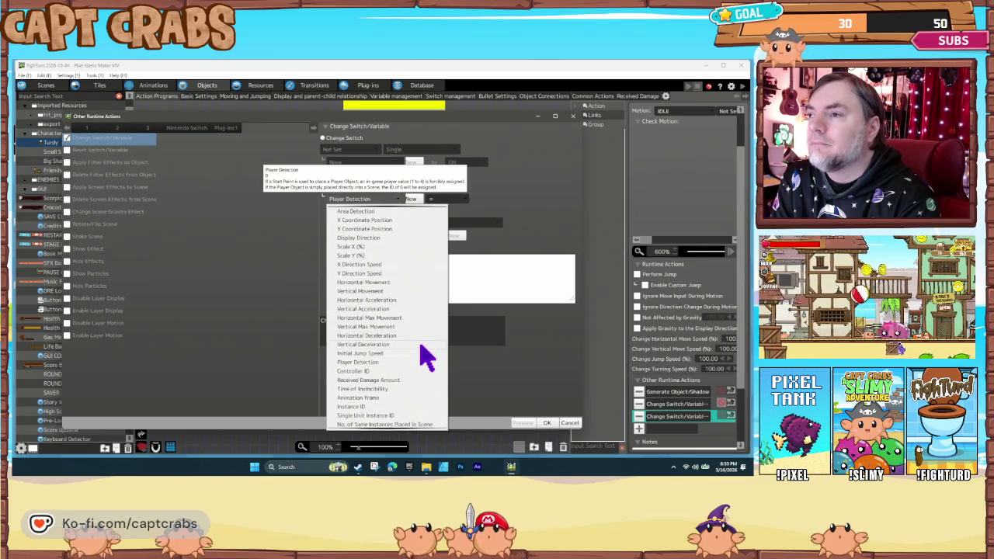
scroll(404, 387, down, 3)
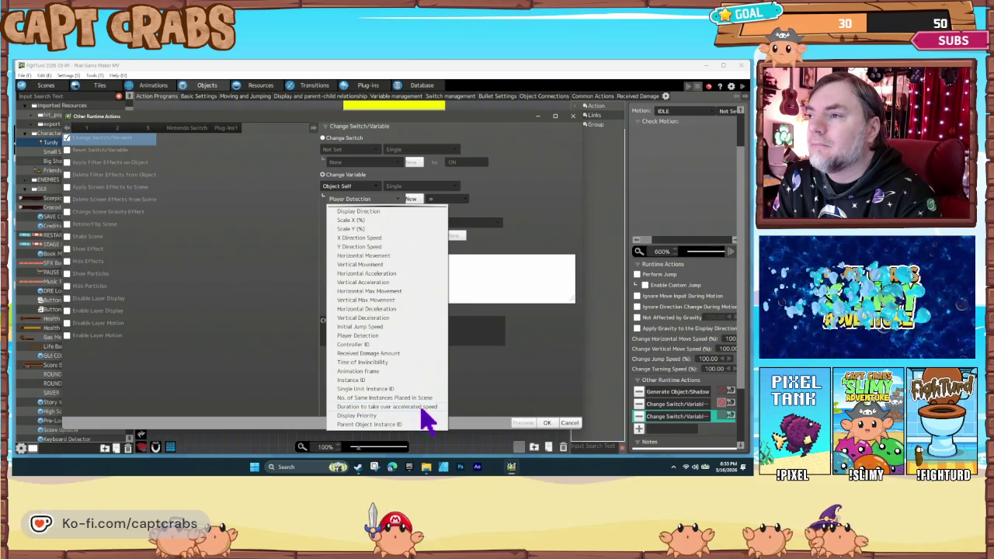
click(458, 430)
click(570, 422)
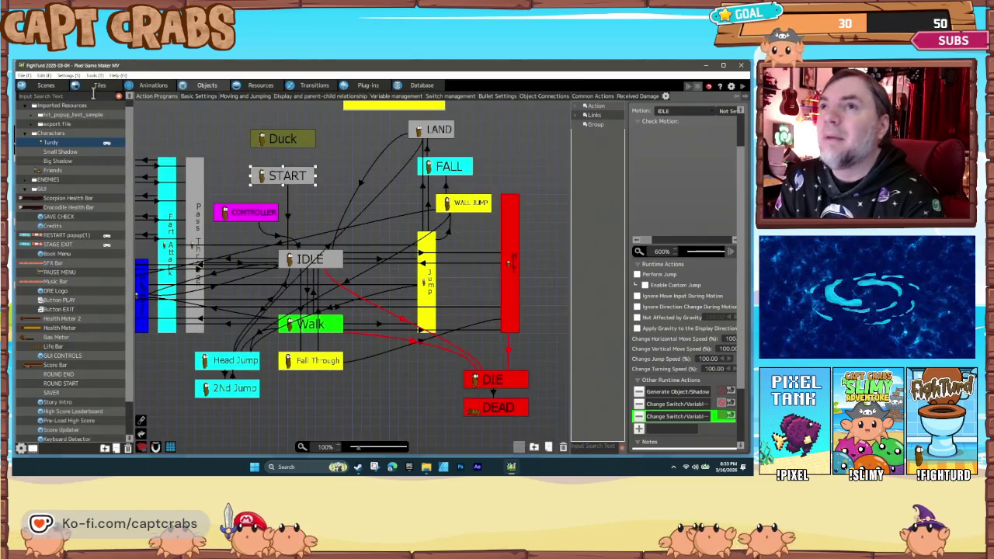
click(68, 76)
click(98, 97)
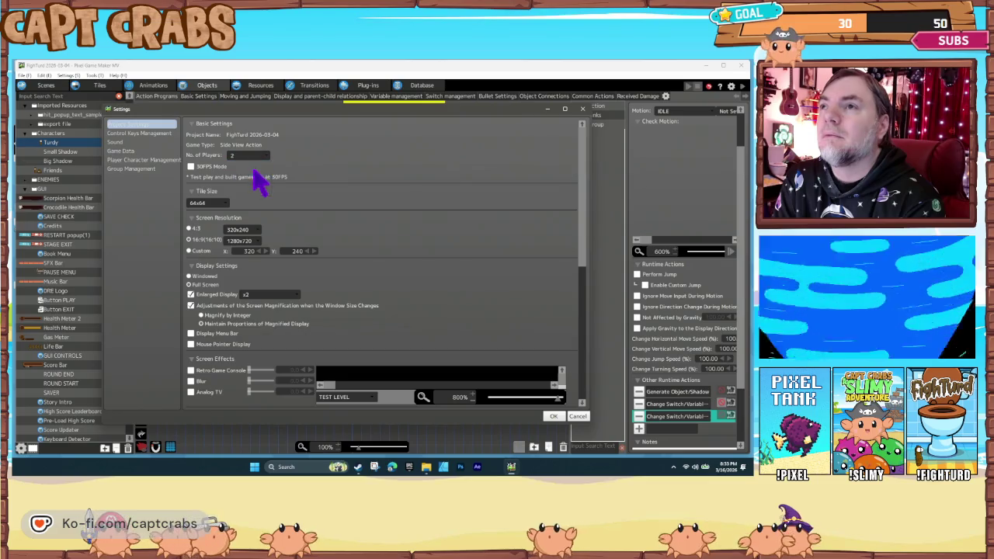
click(147, 160)
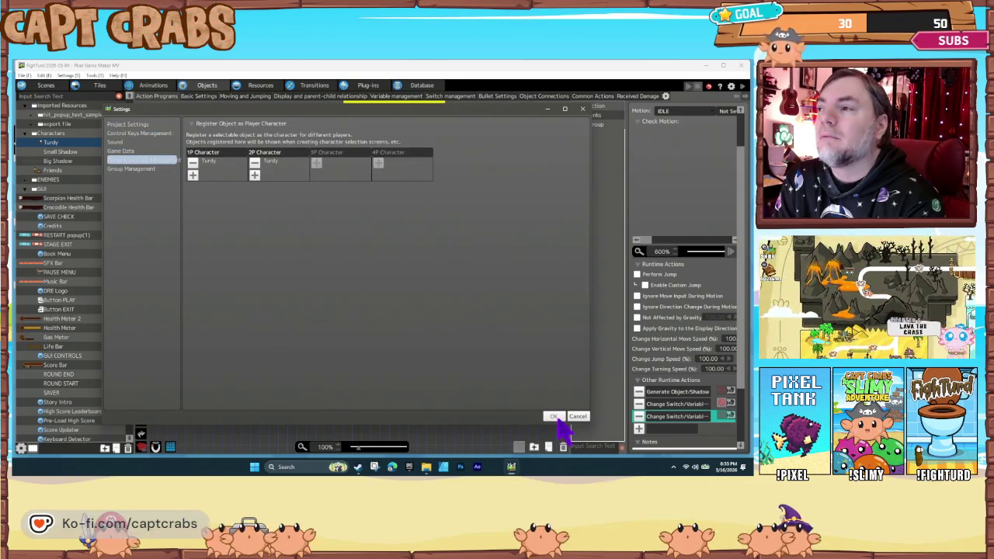
click(553, 417)
click(386, 396)
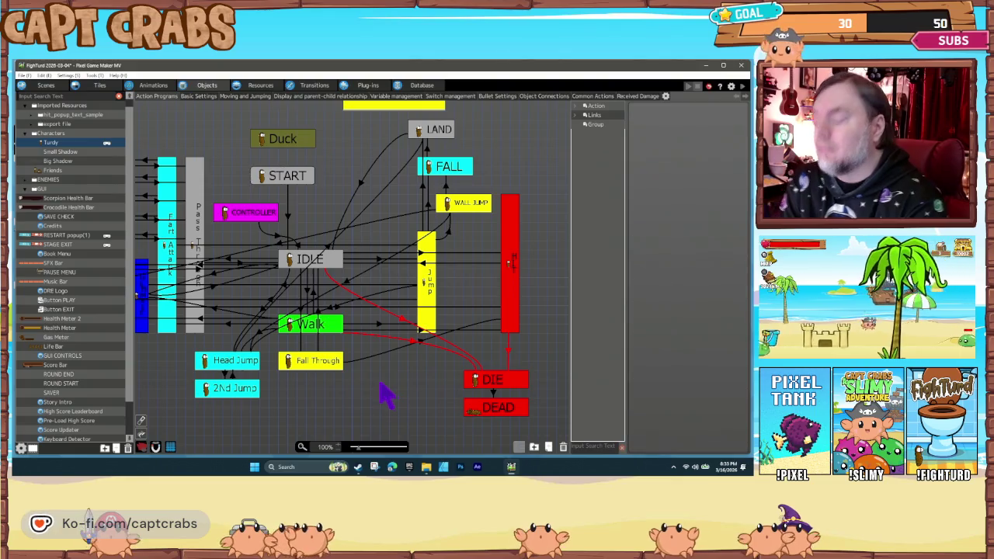
key(F5)
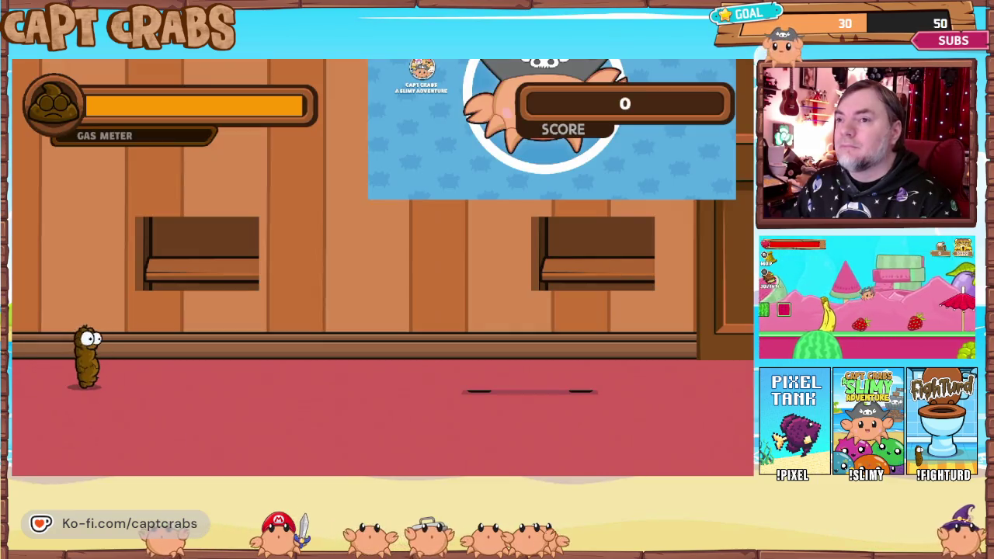
key(Right)
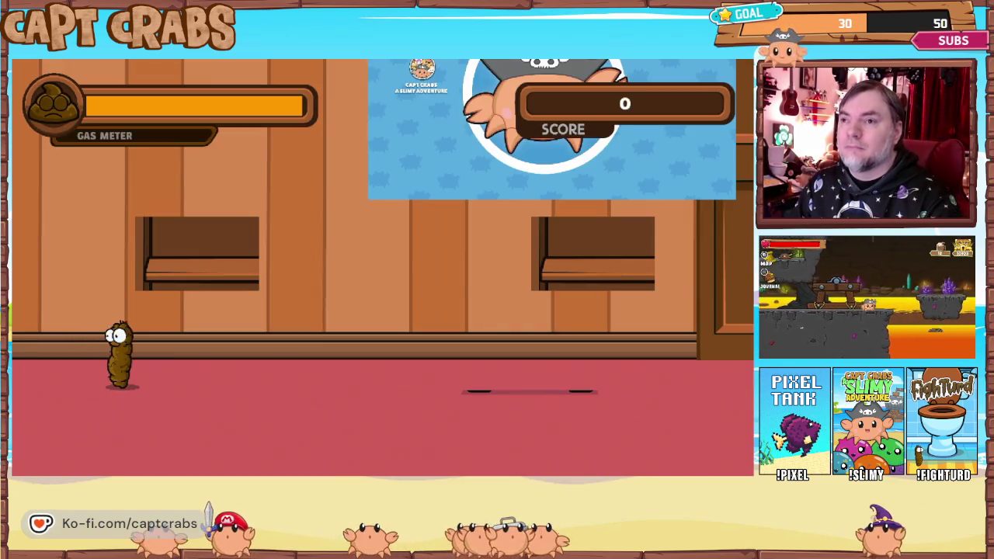
key(Right)
key(space)
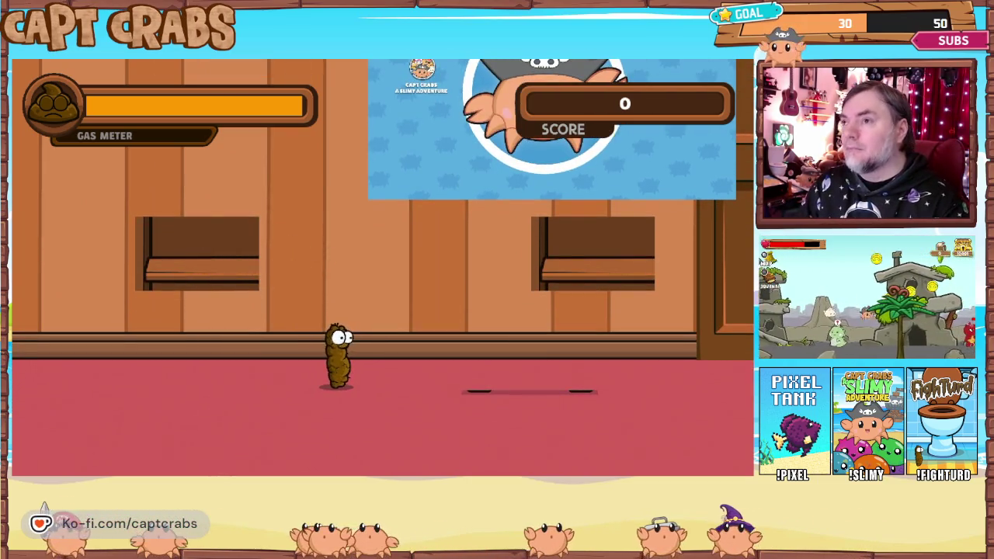
key(Left)
key(Right)
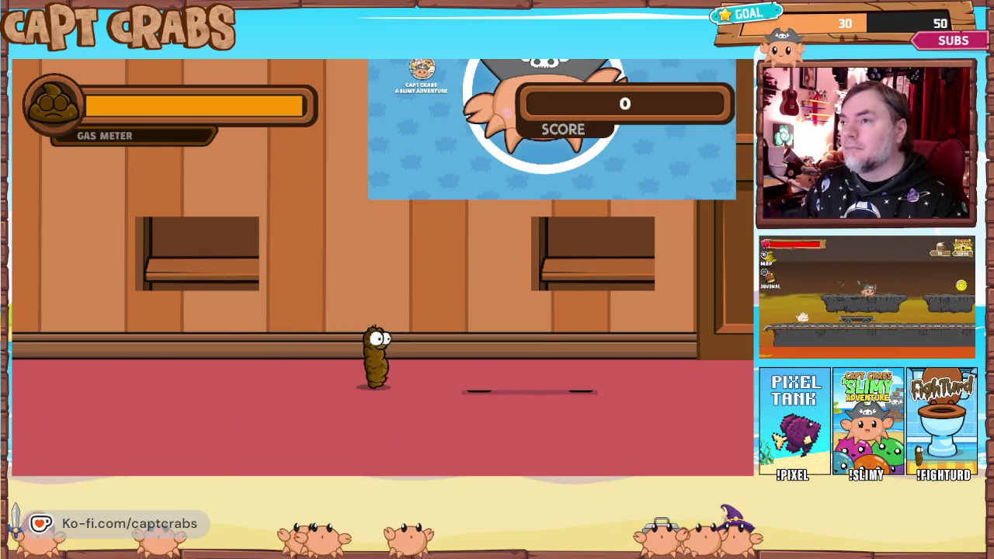
key(Left)
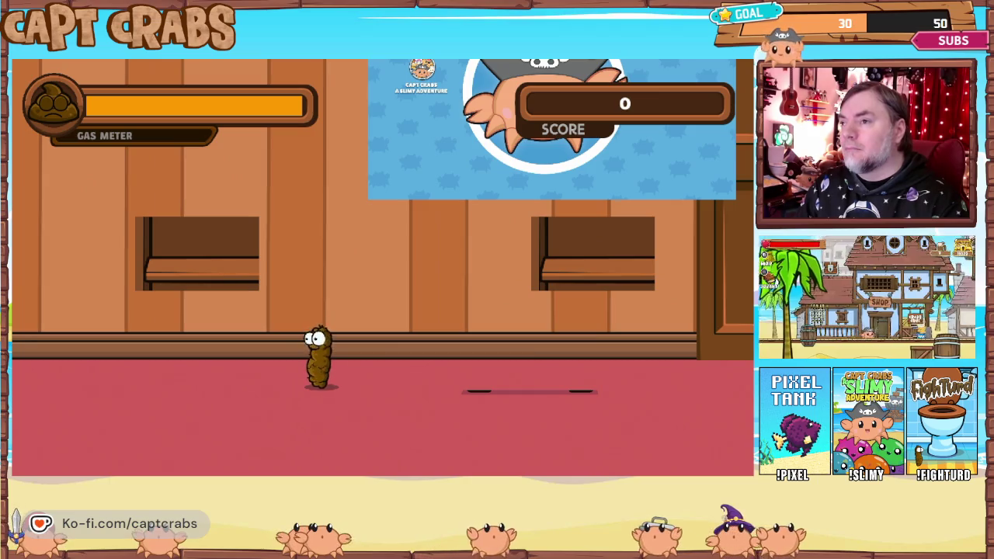
key(Escape)
key(Down)
key(Down)
key(Down)
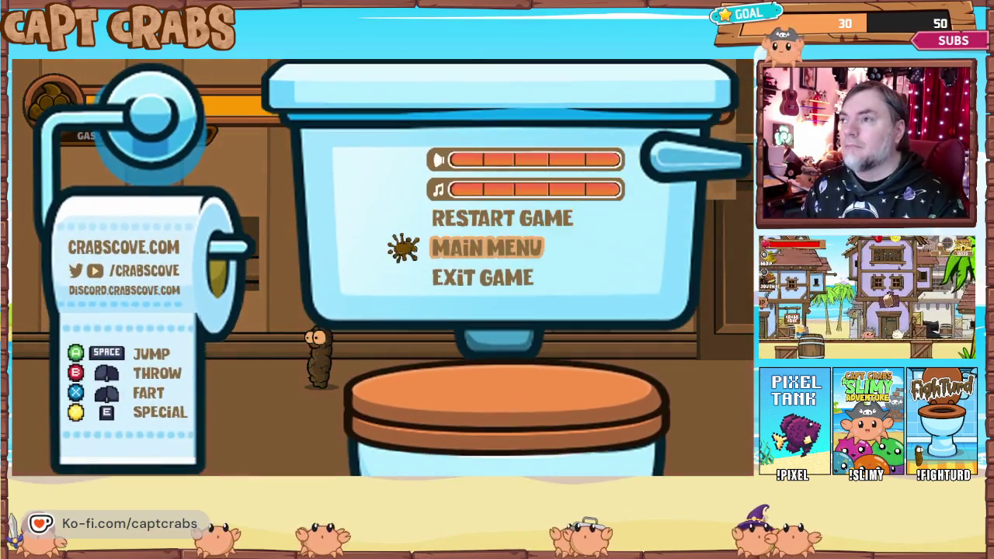
key(Return)
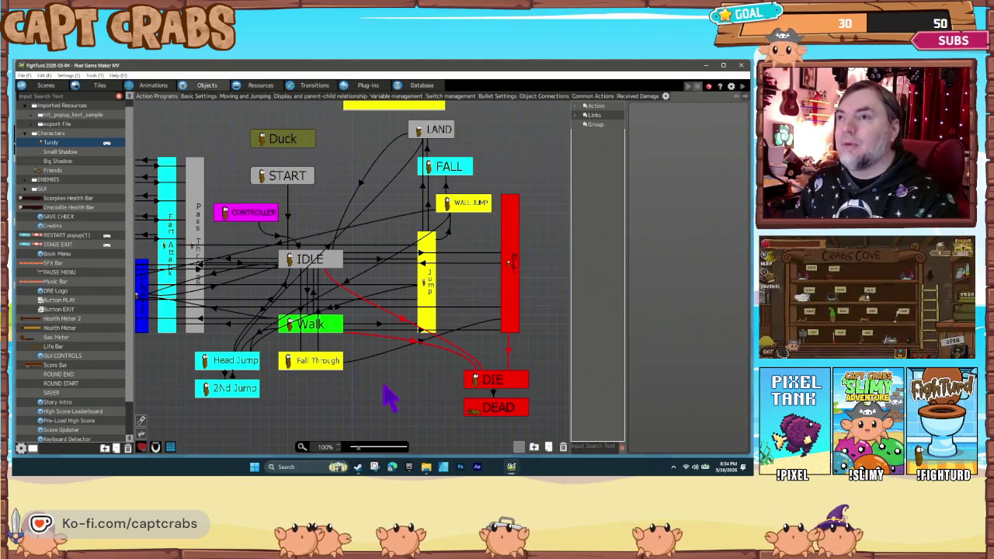
Delete START's third Change Switch/Variable runtime action and deselect the START state.
click(268, 180)
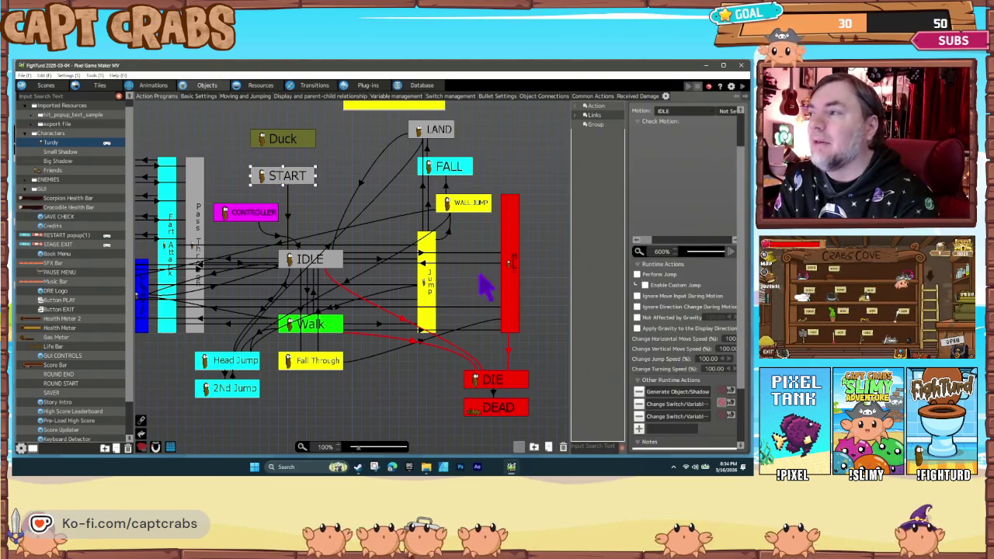
double_click(662, 417)
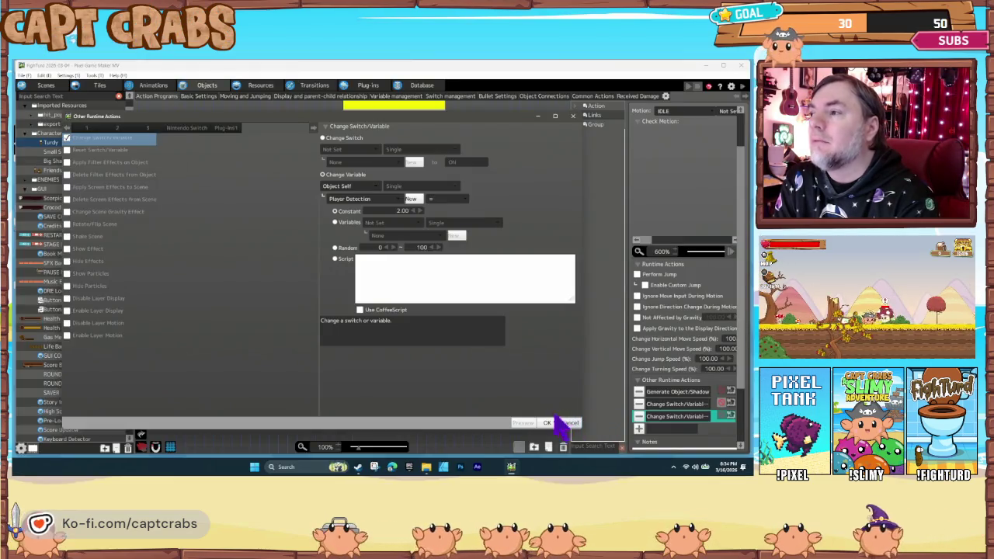
click(569, 422)
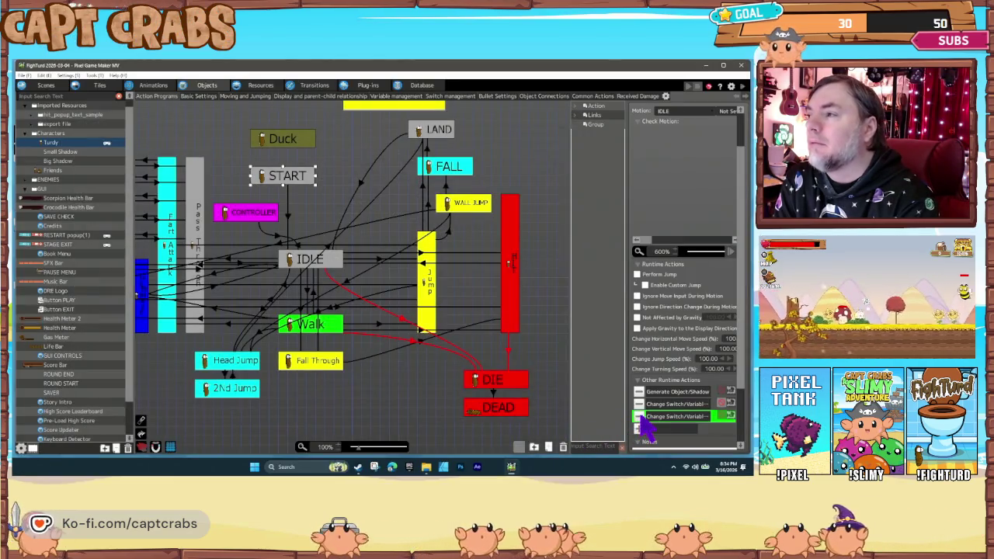
click(403, 373)
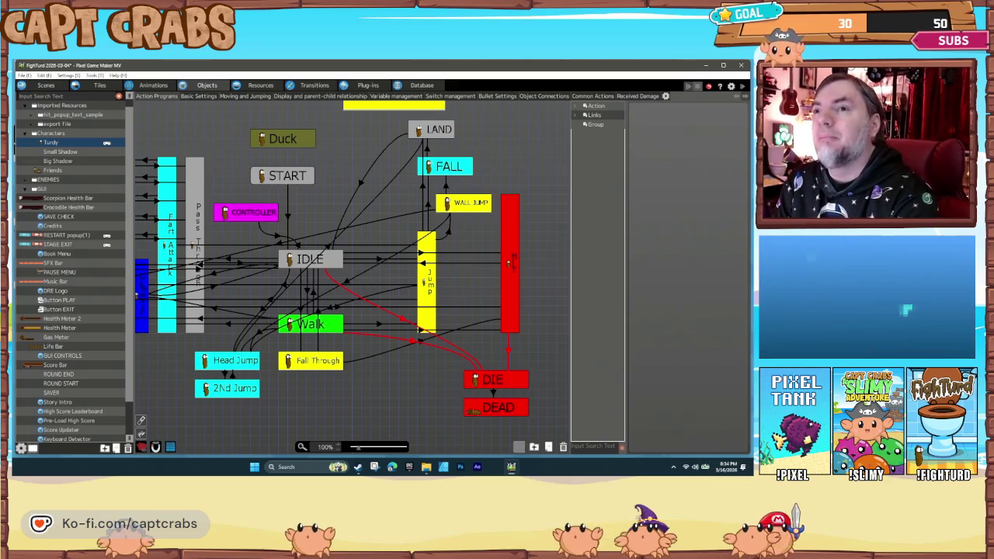
right_click(88, 144)
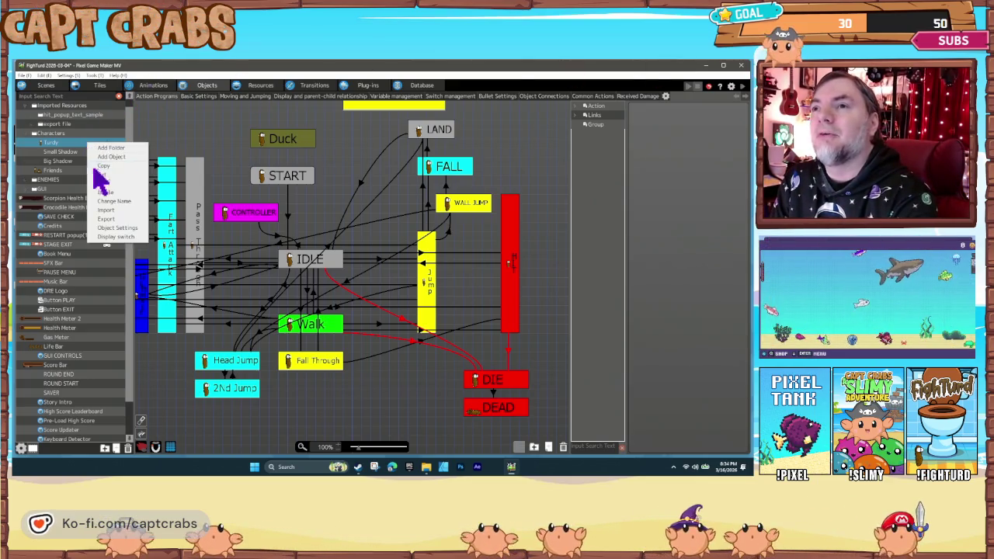
click(120, 228)
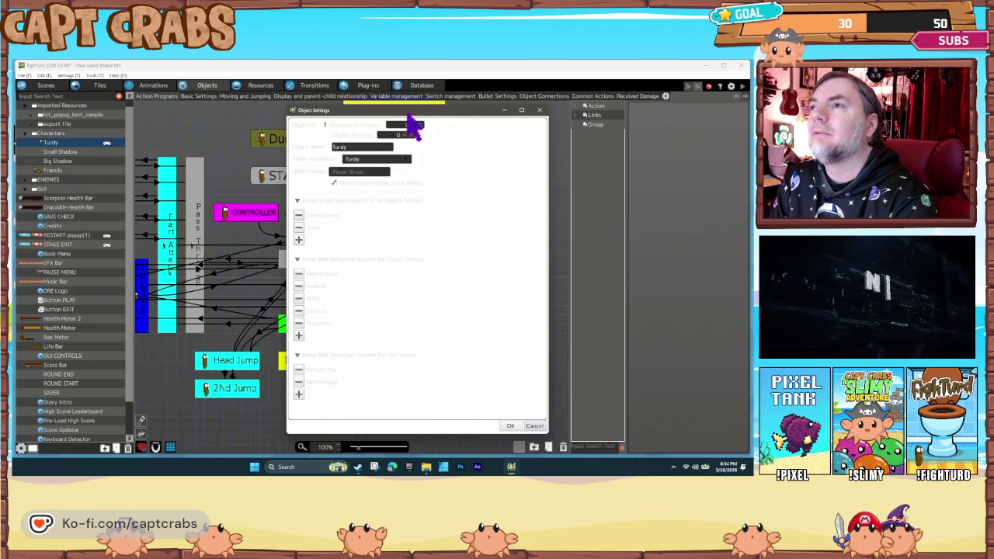
drag(457, 111, 404, 109)
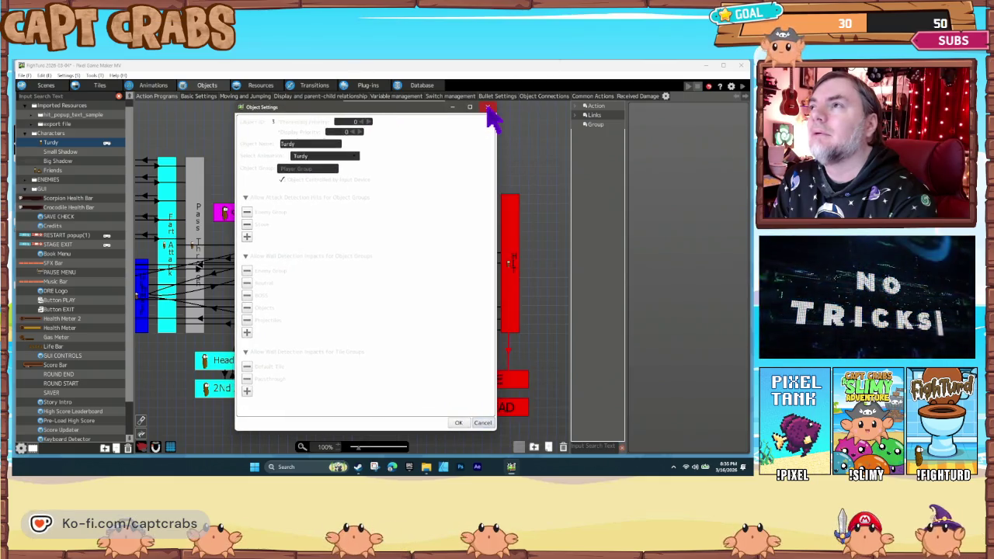
click(487, 108)
right_click(92, 143)
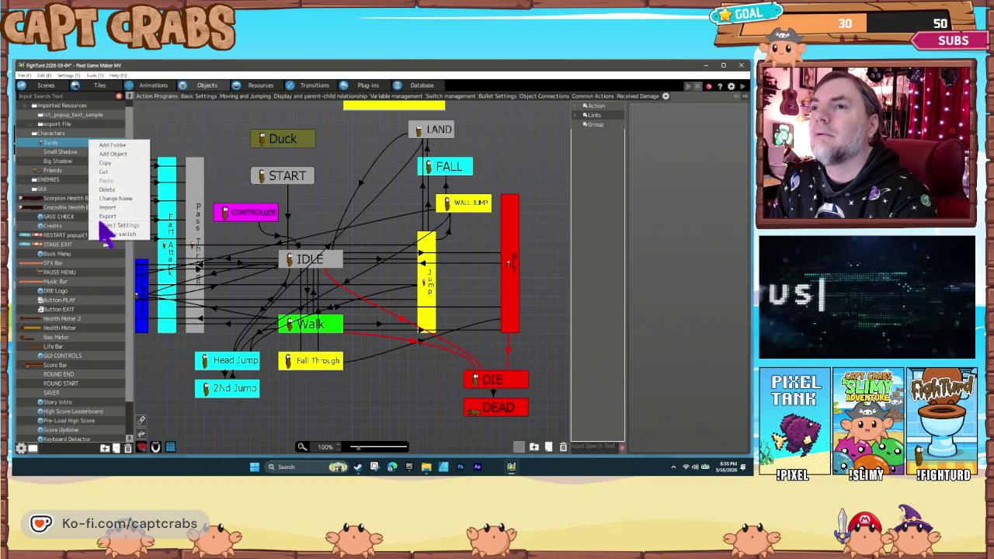
click(117, 225)
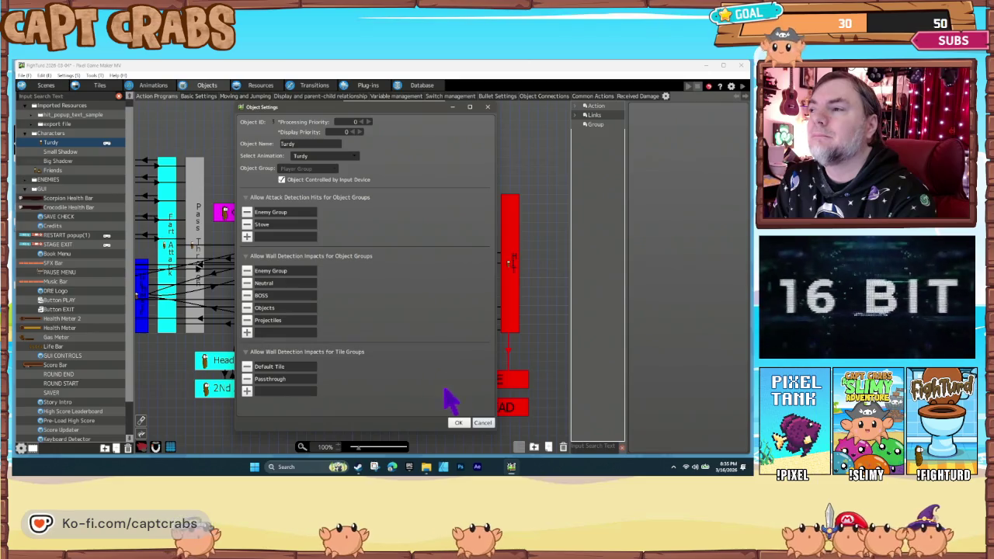
click(482, 423)
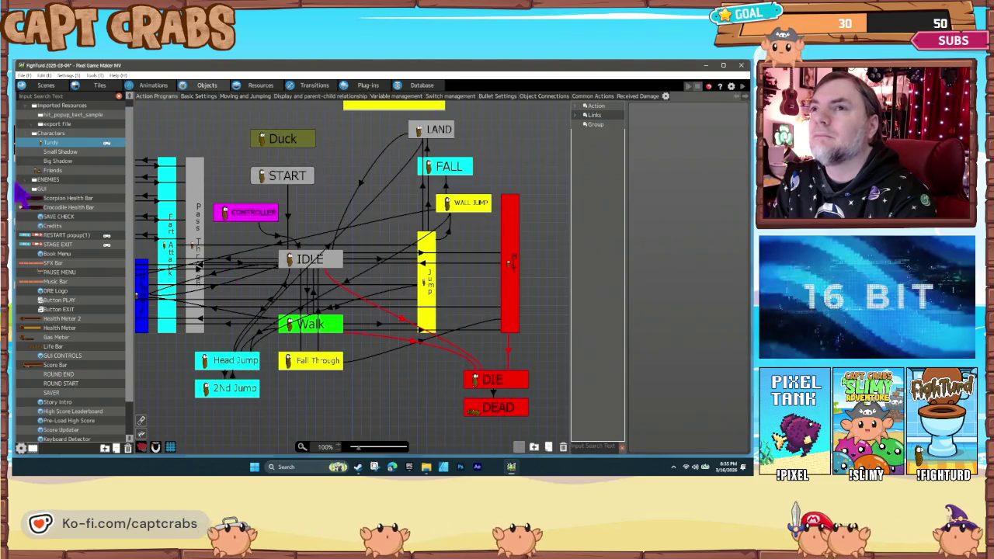
right_click(72, 148)
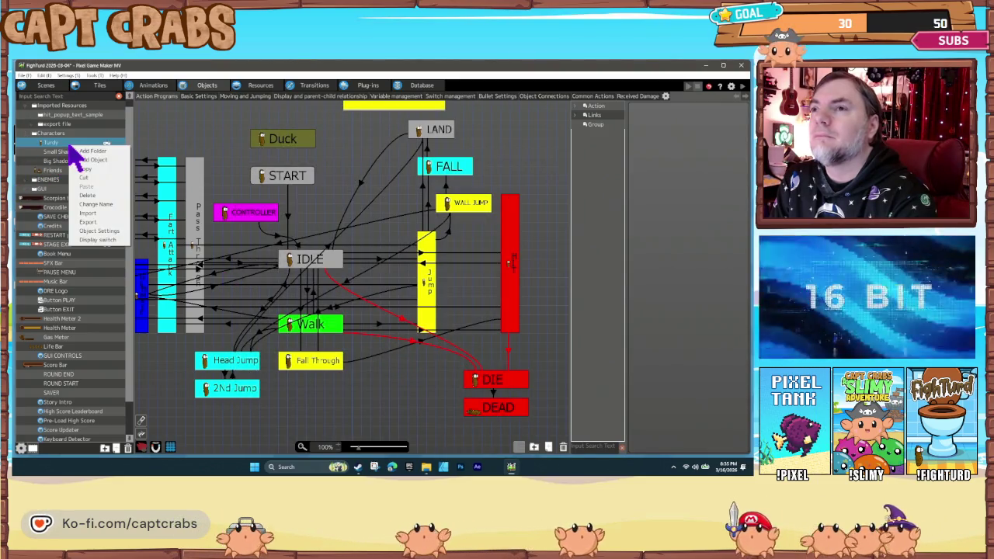
click(108, 240)
right_click(72, 149)
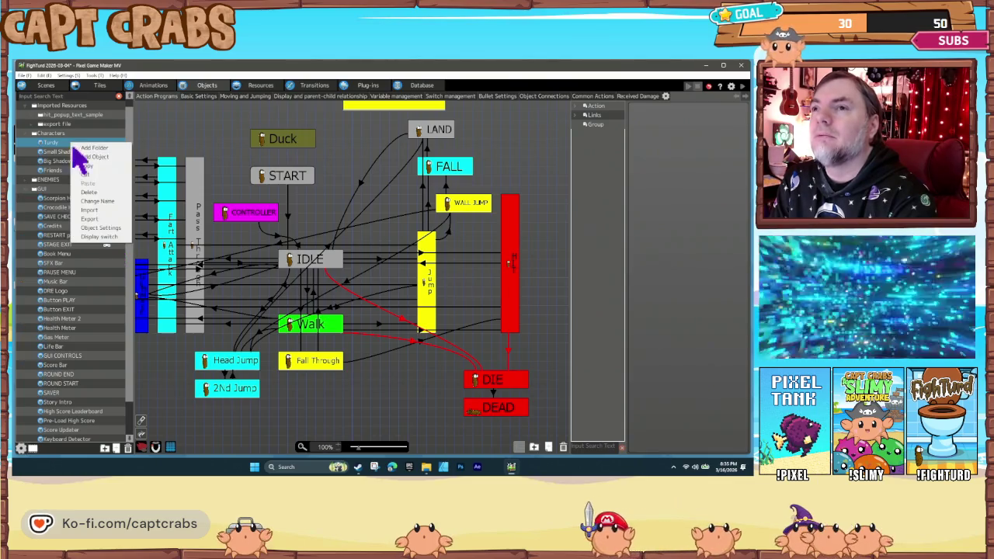
click(93, 239)
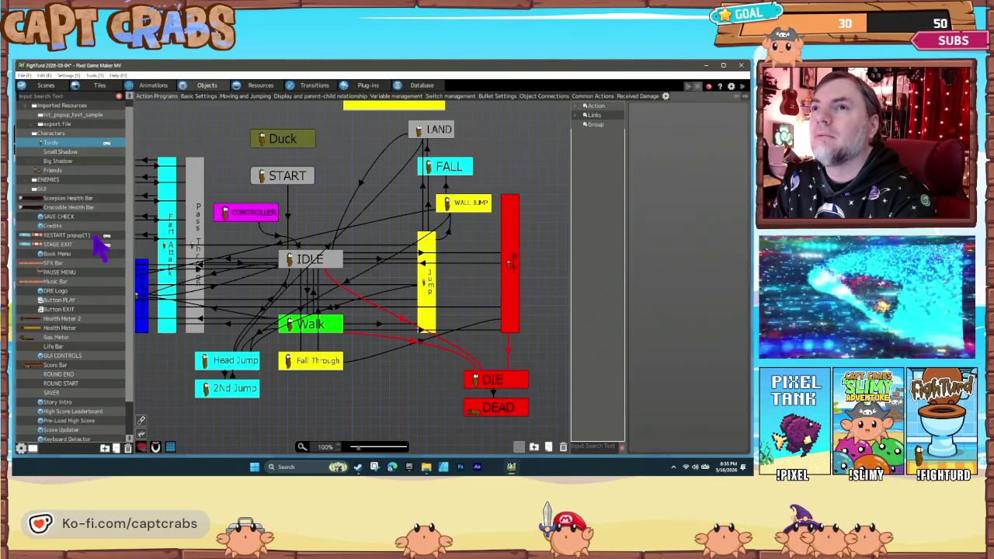
right_click(70, 146)
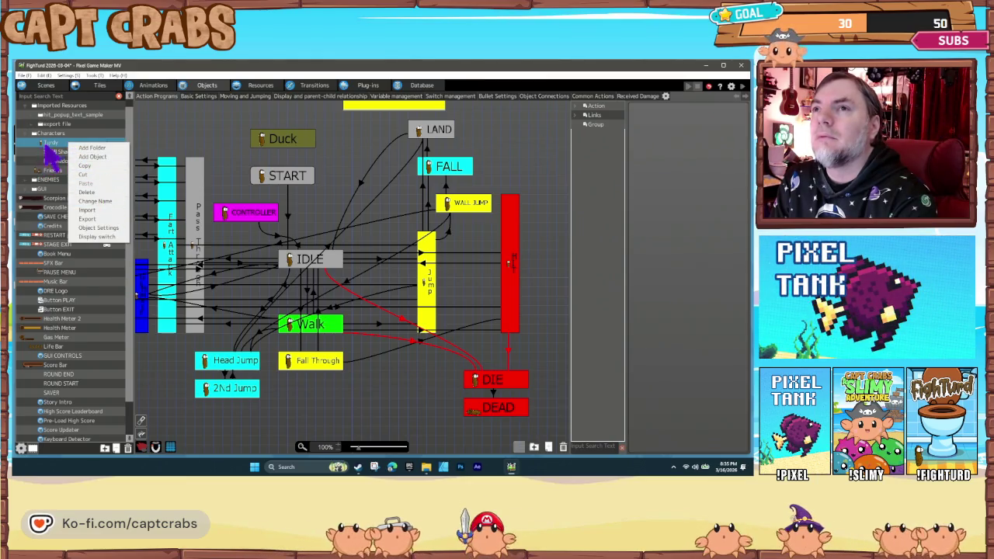
click(56, 142)
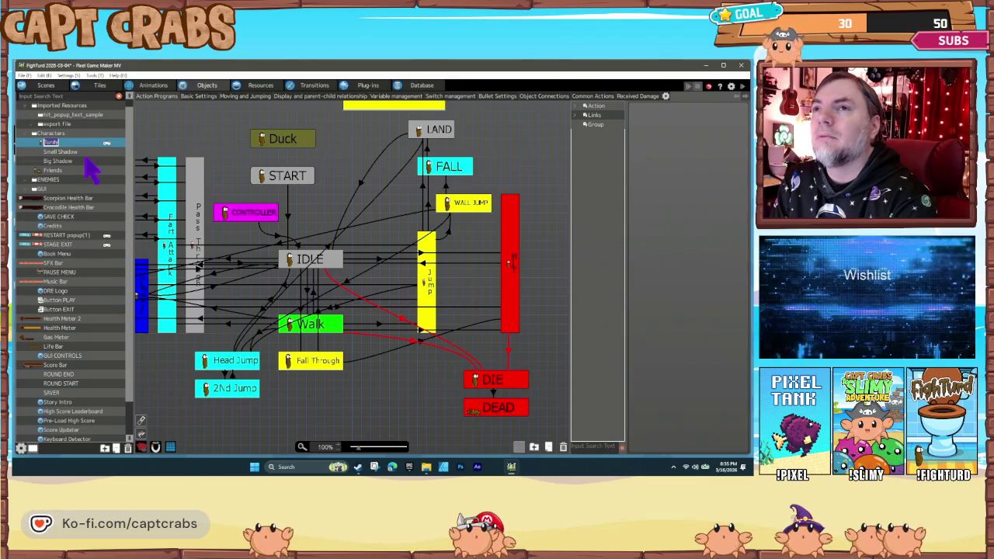
Review the START and CONTROLLER states and the CONTROLLER-to-IDLE link.
click(274, 177)
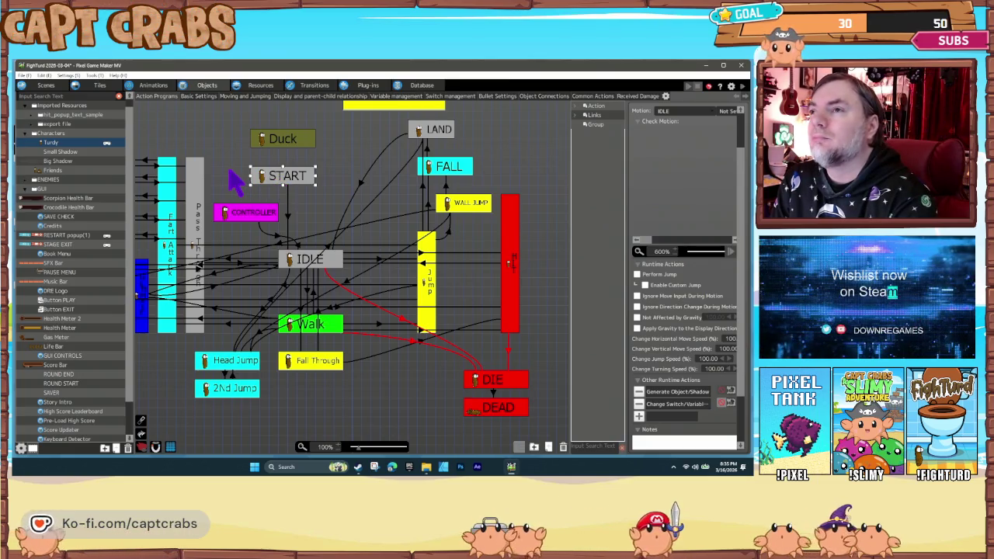
click(230, 172)
click(278, 242)
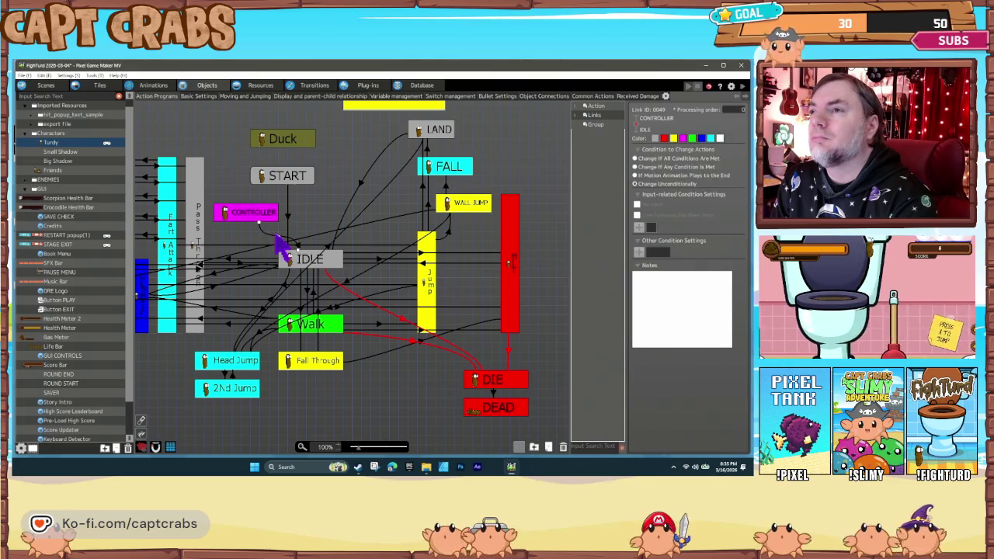
click(249, 220)
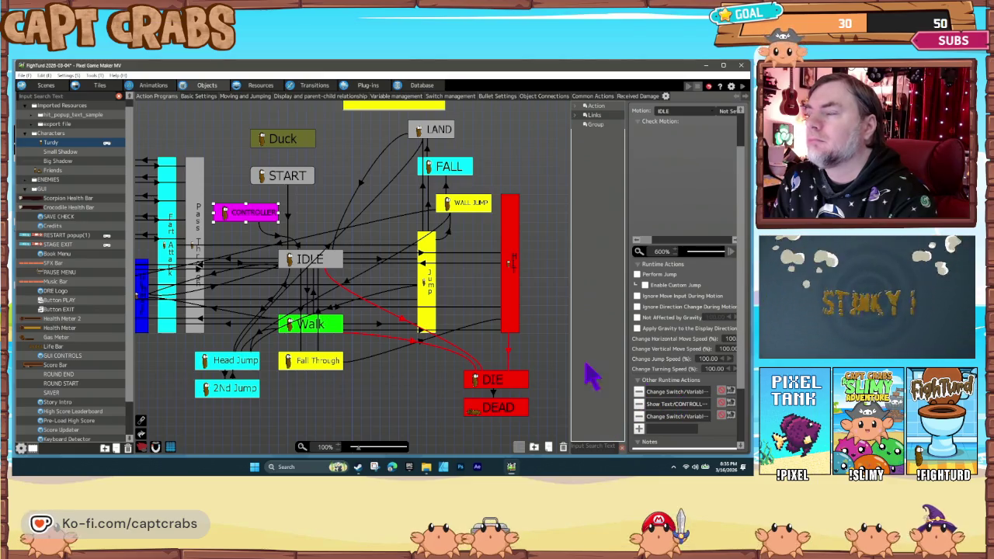
click(231, 198)
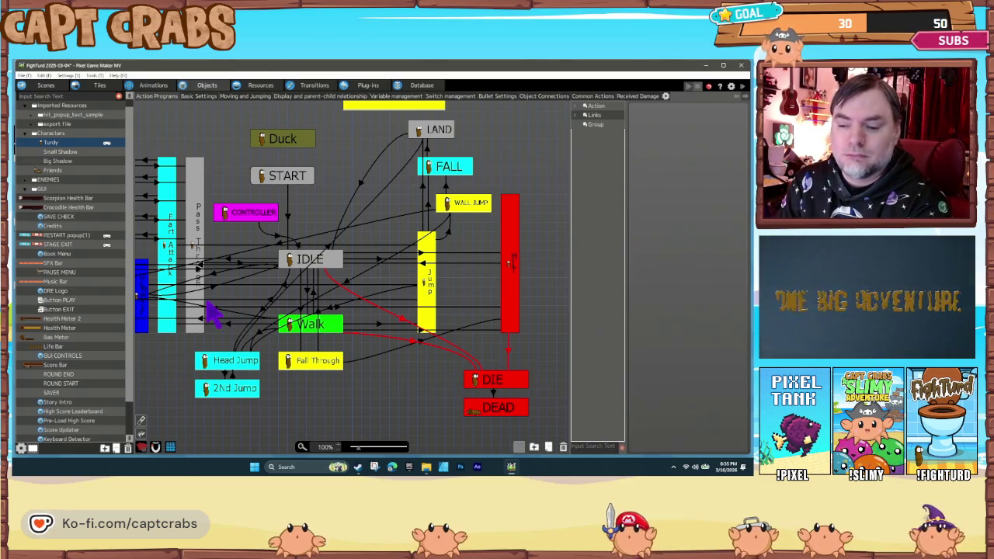
Check START's Change Switch/Variable action unchanged, then open Project Settings.
click(295, 179)
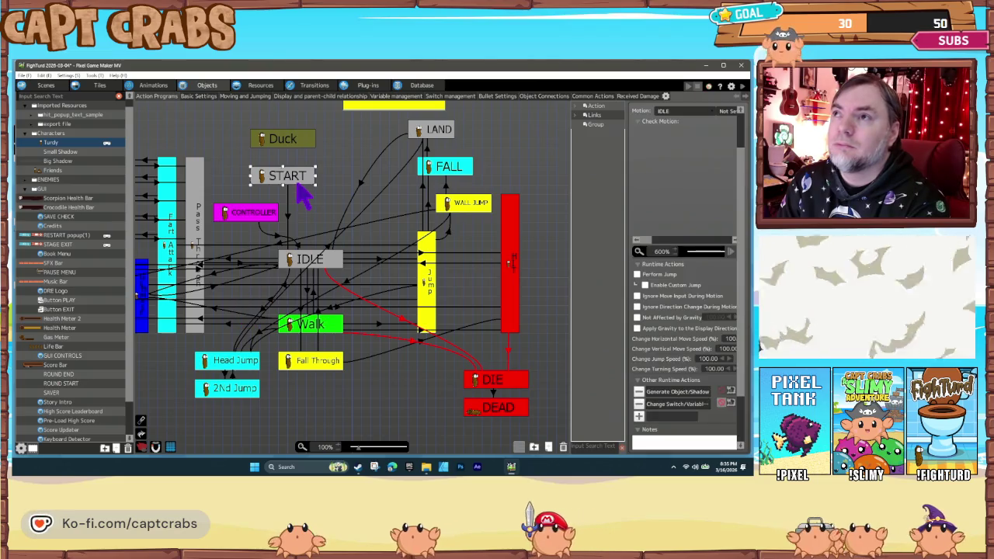
double_click(674, 404)
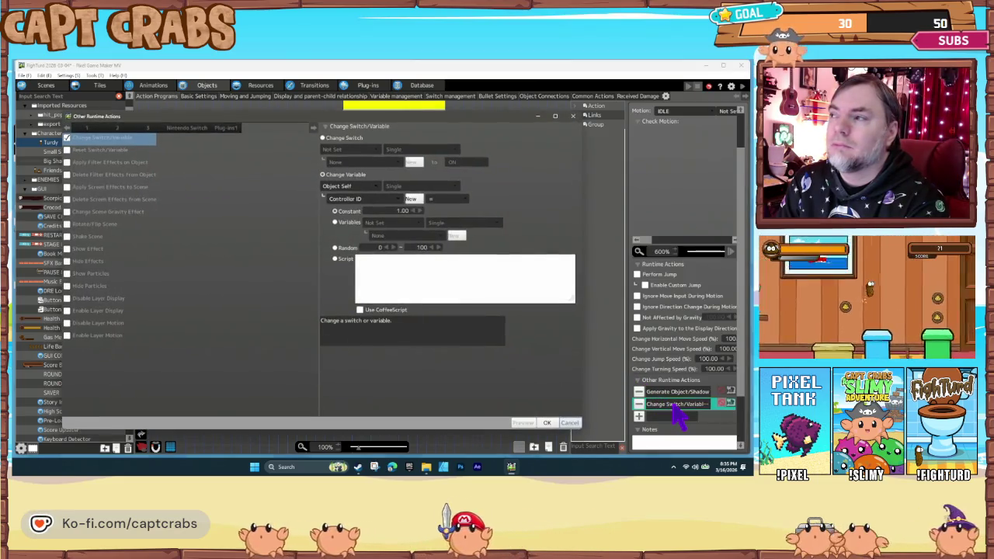
click(569, 423)
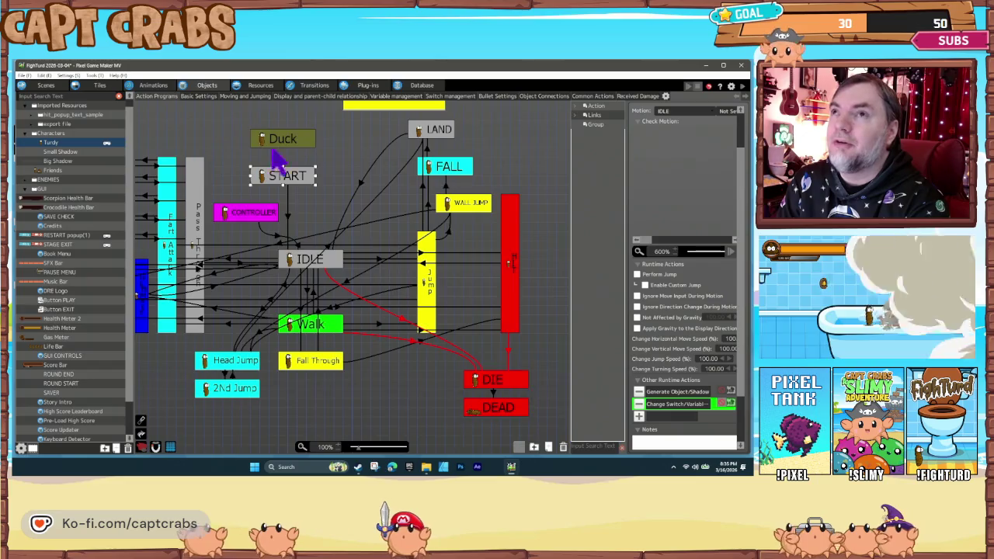
click(69, 75)
click(82, 85)
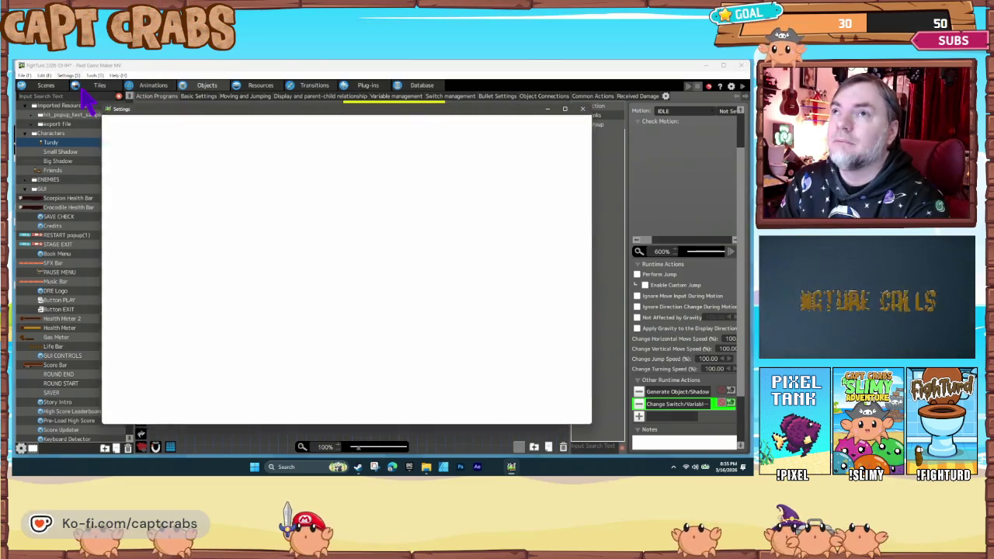
Look over the Player Character Management and Control Keys Management pages in Settings.
click(134, 160)
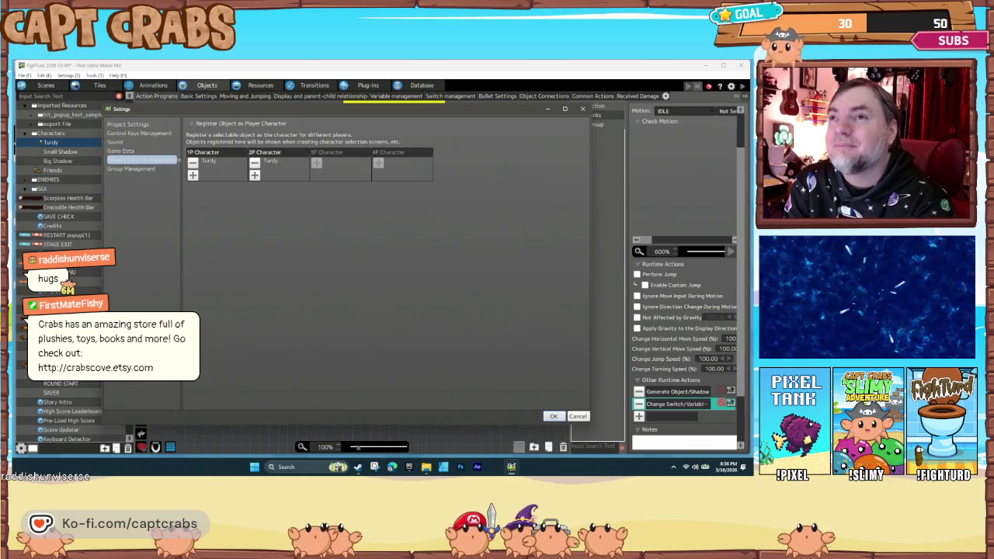
click(139, 133)
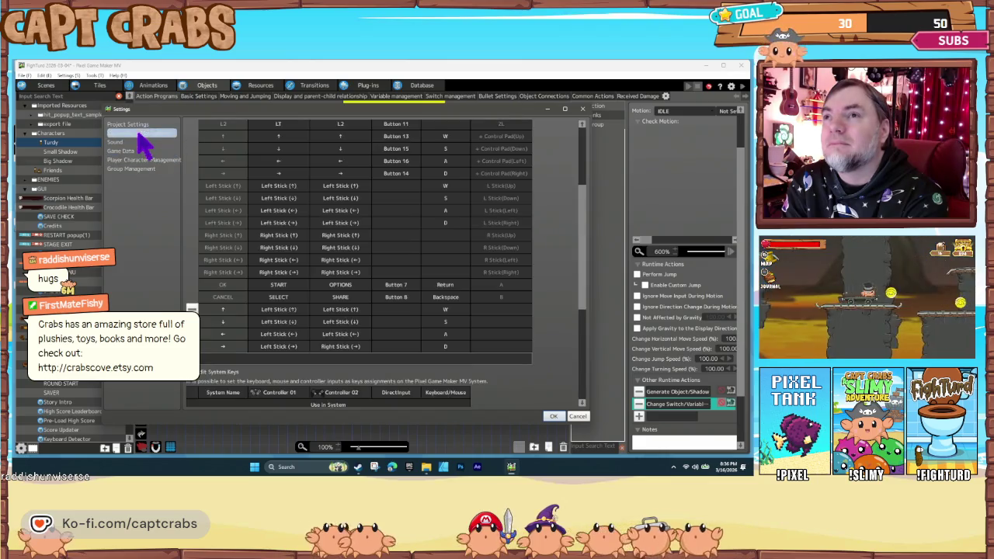
click(153, 162)
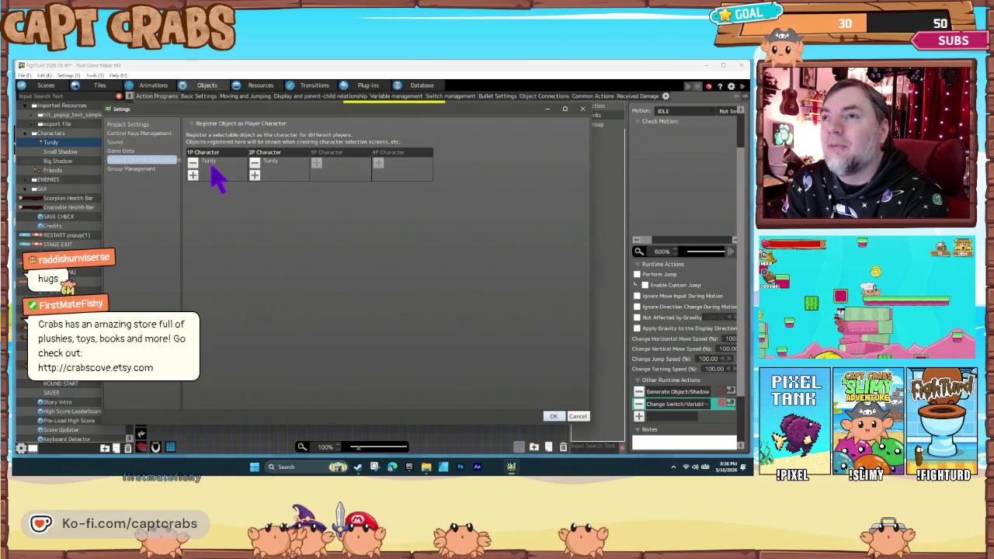
Remove and re-register Turdy from Characters as the 1P/2P player character, then close Settings.
click(194, 163)
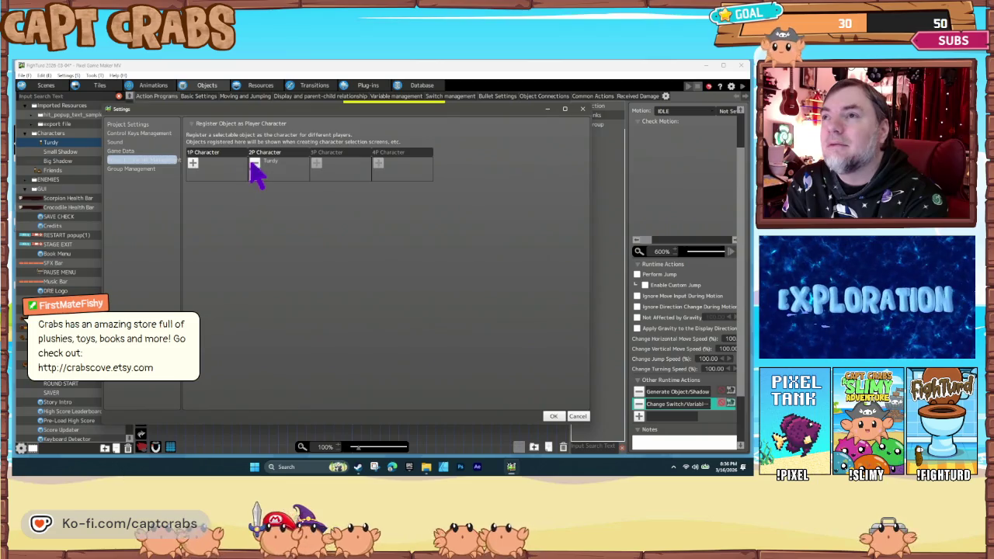
click(194, 163)
click(434, 309)
click(432, 287)
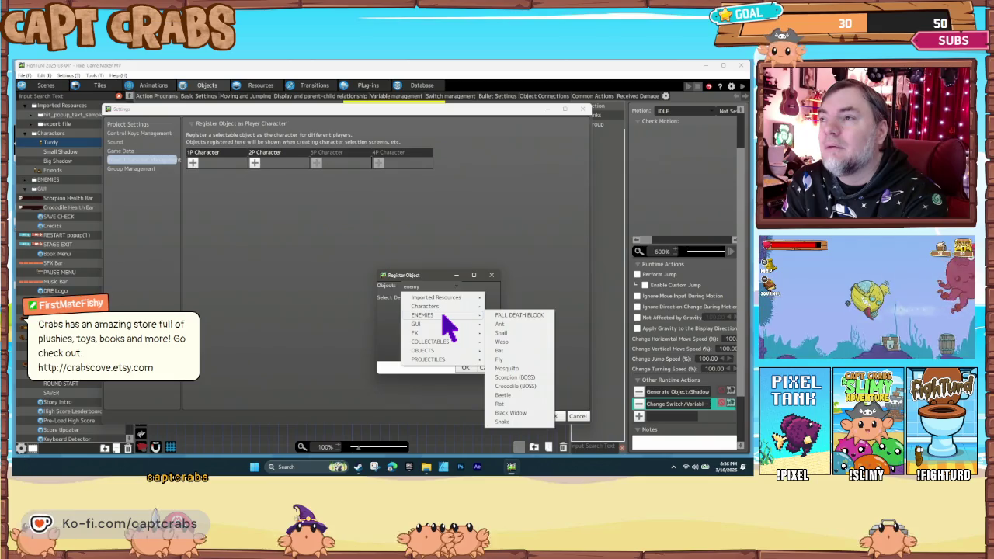
mouse_move(441, 305)
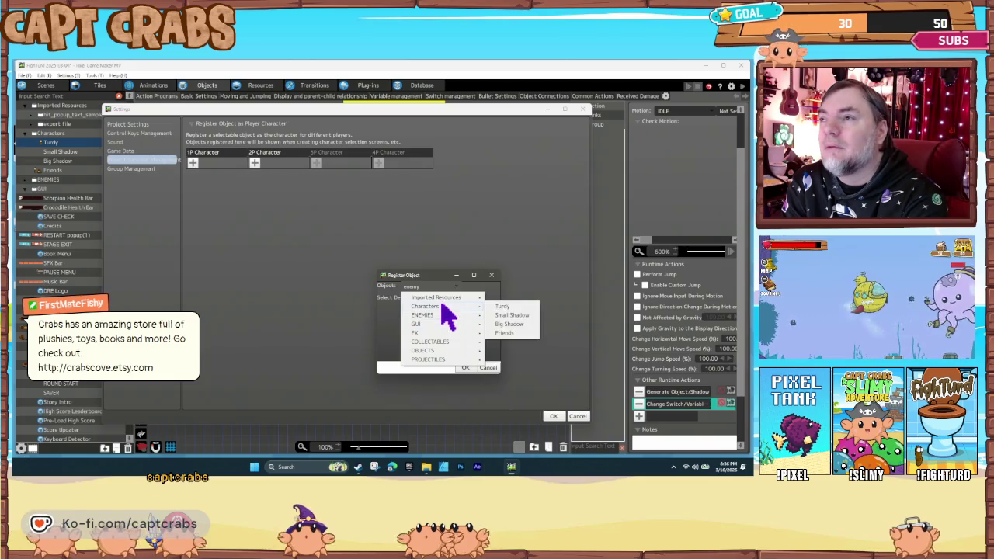
click(503, 308)
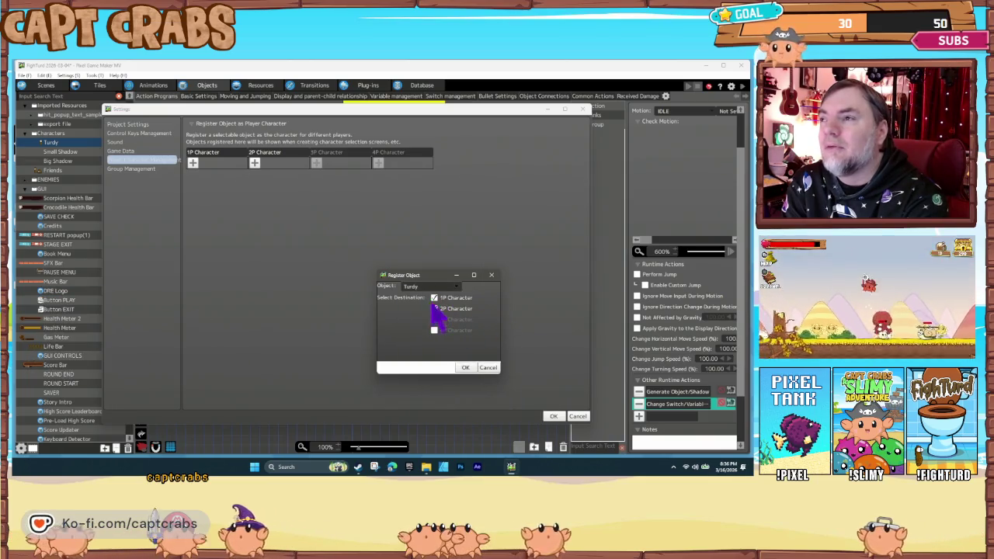
click(466, 367)
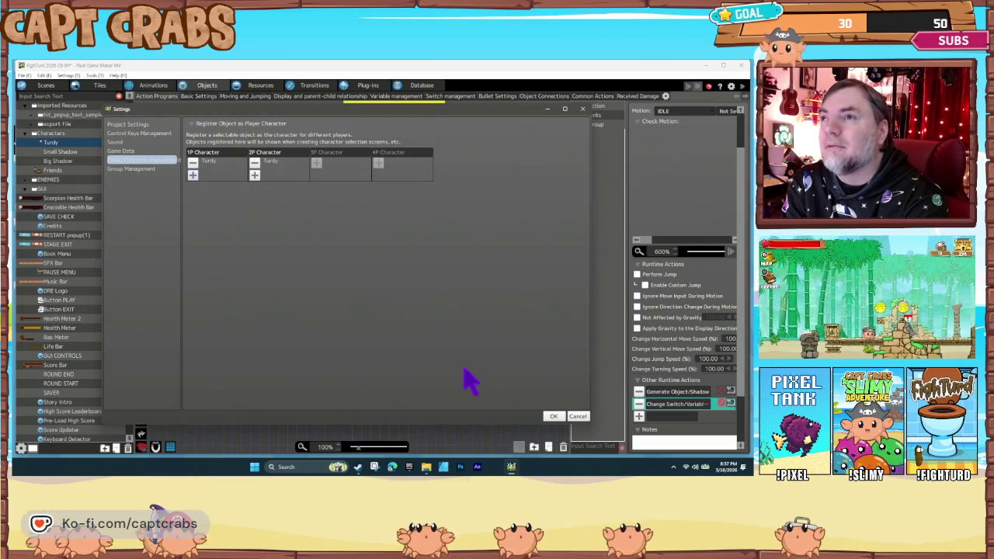
click(553, 417)
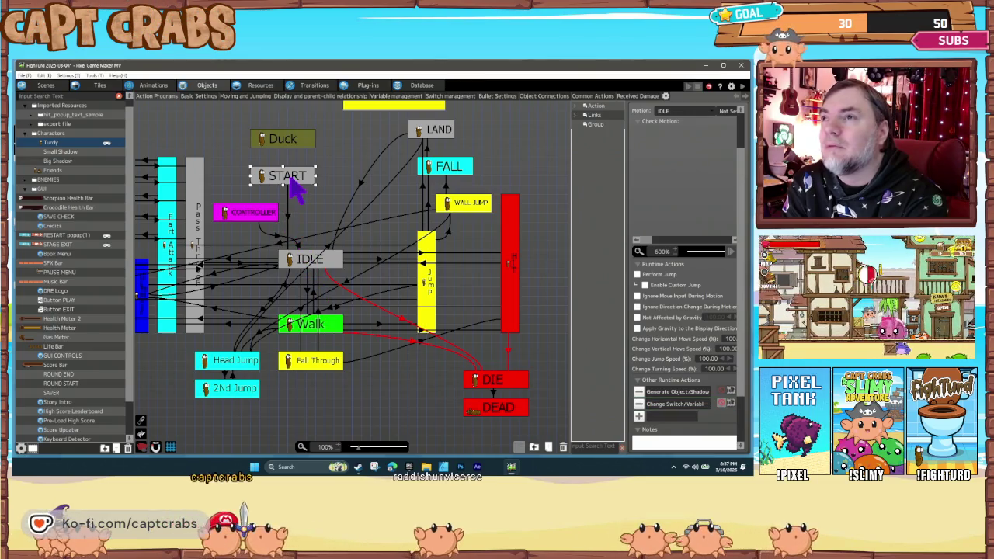
Set START's variable action to take the project variable 1P Controller ID, and confirm.
double_click(655, 404)
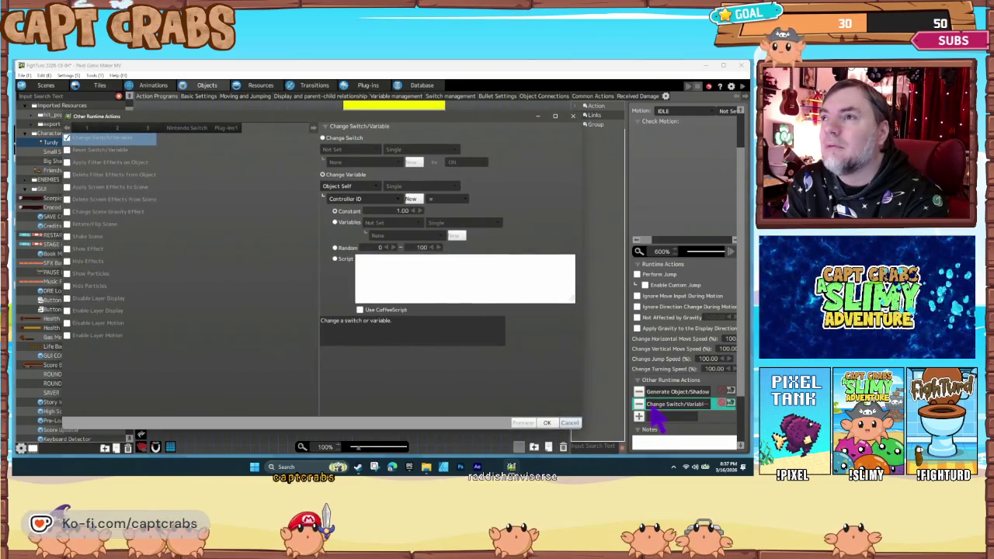
click(571, 423)
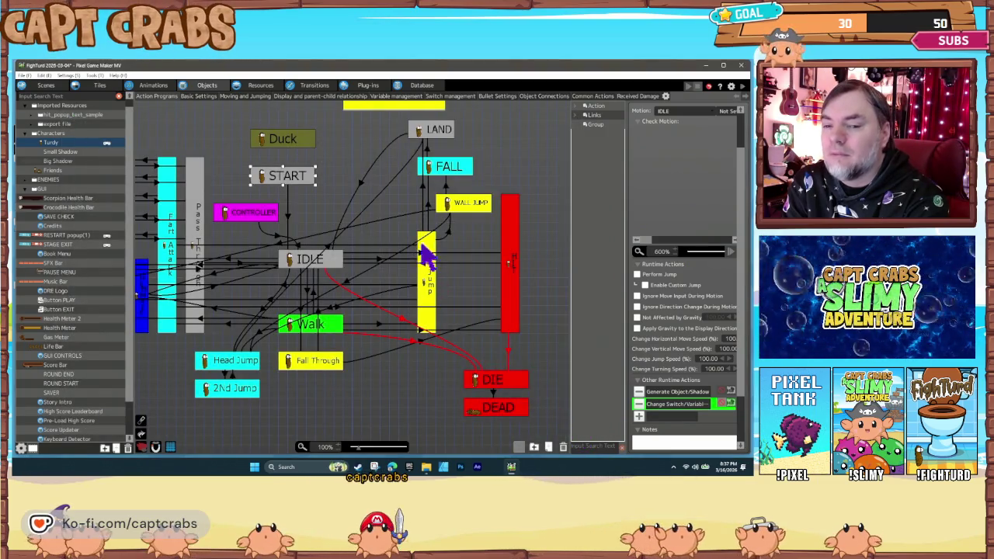
double_click(644, 405)
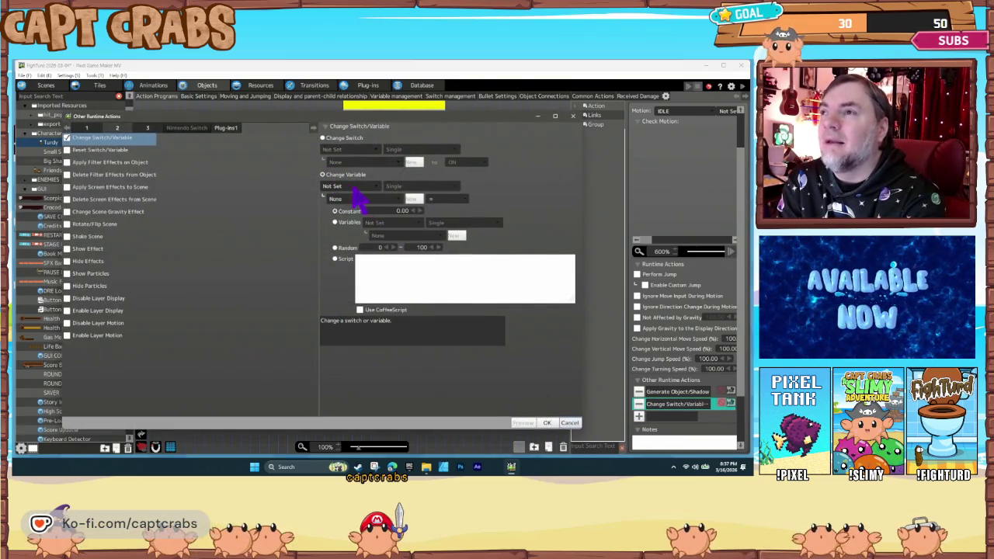
click(353, 188)
click(380, 203)
click(375, 201)
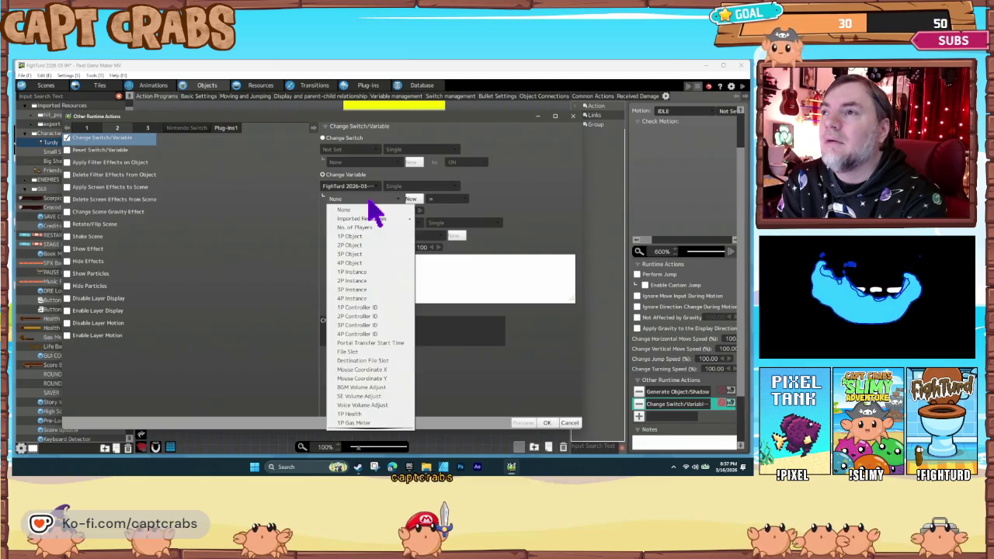
click(372, 307)
click(398, 211)
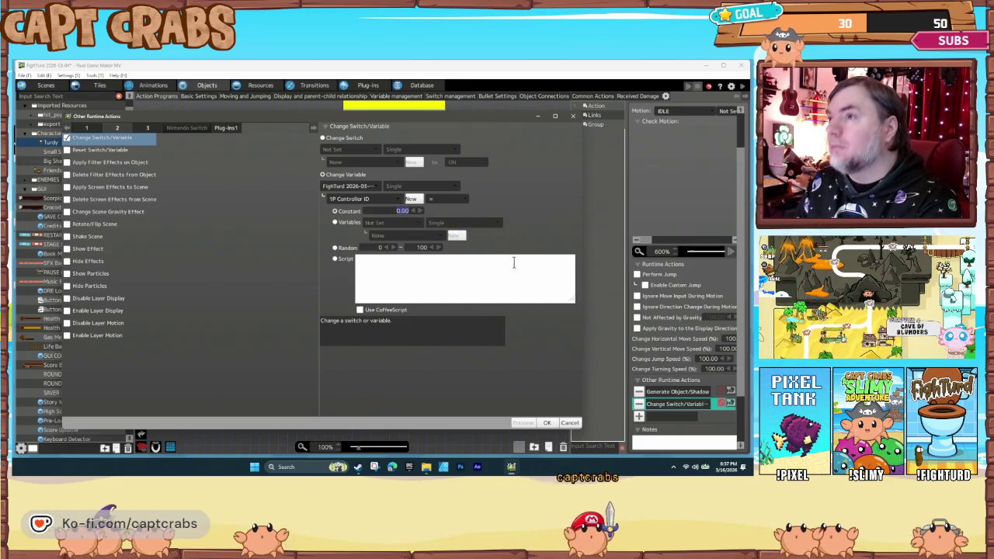
click(547, 422)
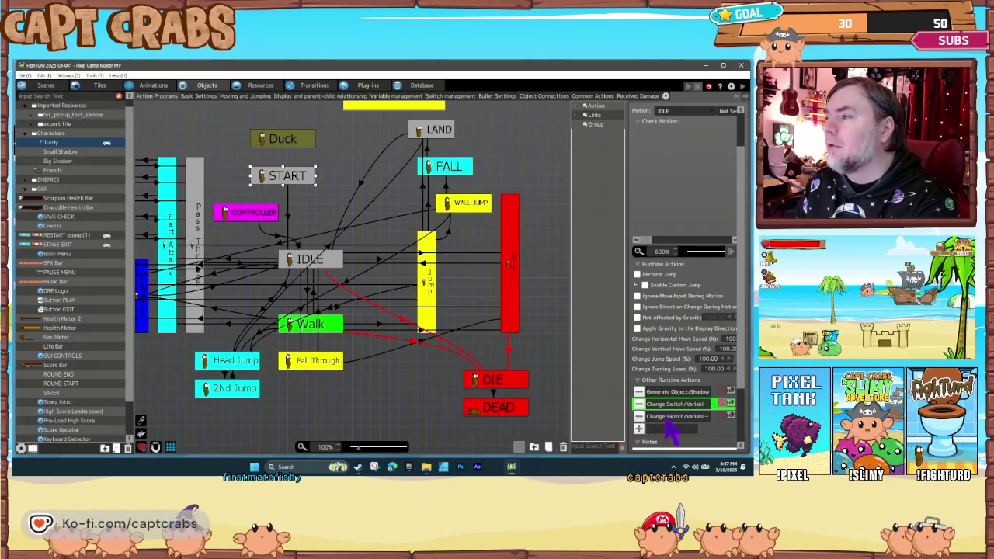
Paste a copy of the action and retarget it to 2P Controller ID.
key(ctrl+v)
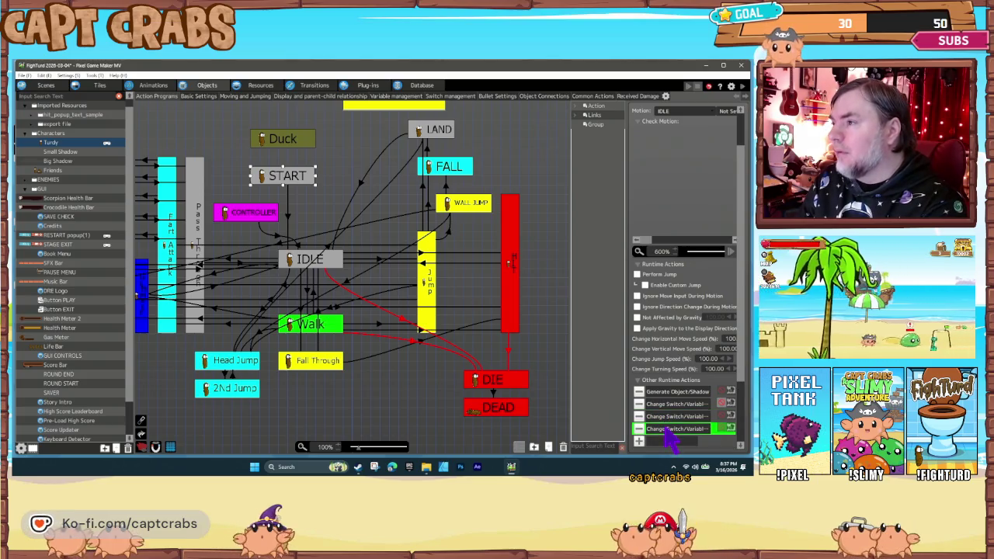
double_click(667, 429)
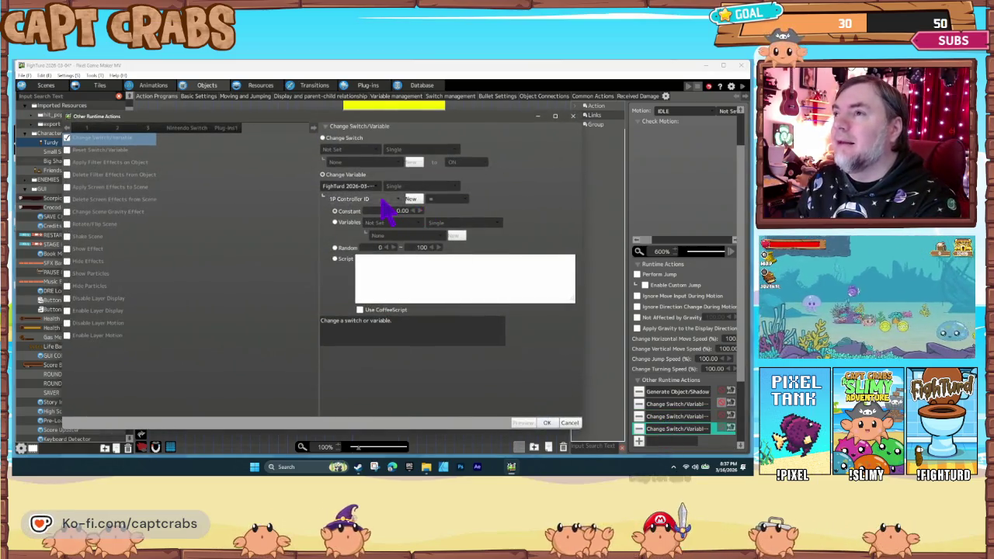
click(382, 201)
click(379, 316)
text(1)
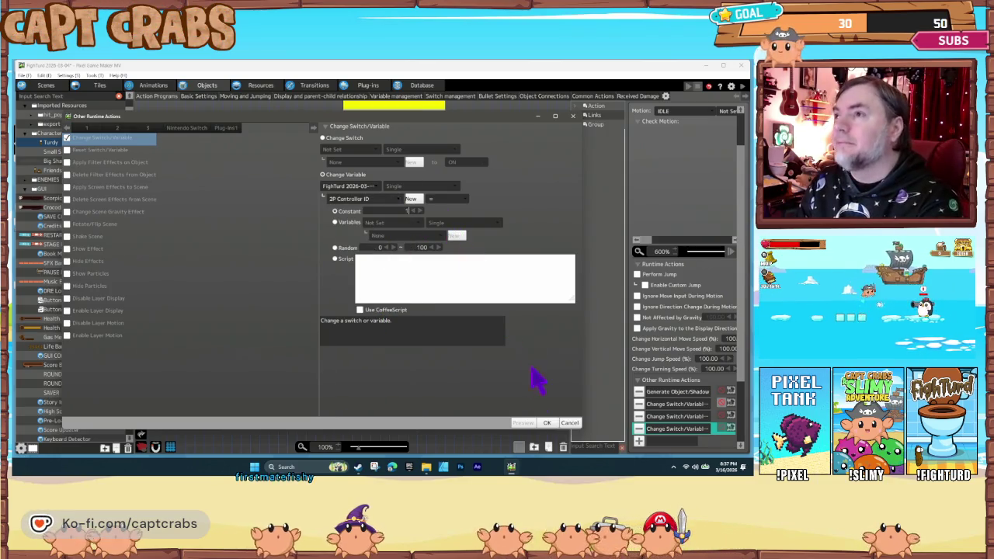
click(546, 424)
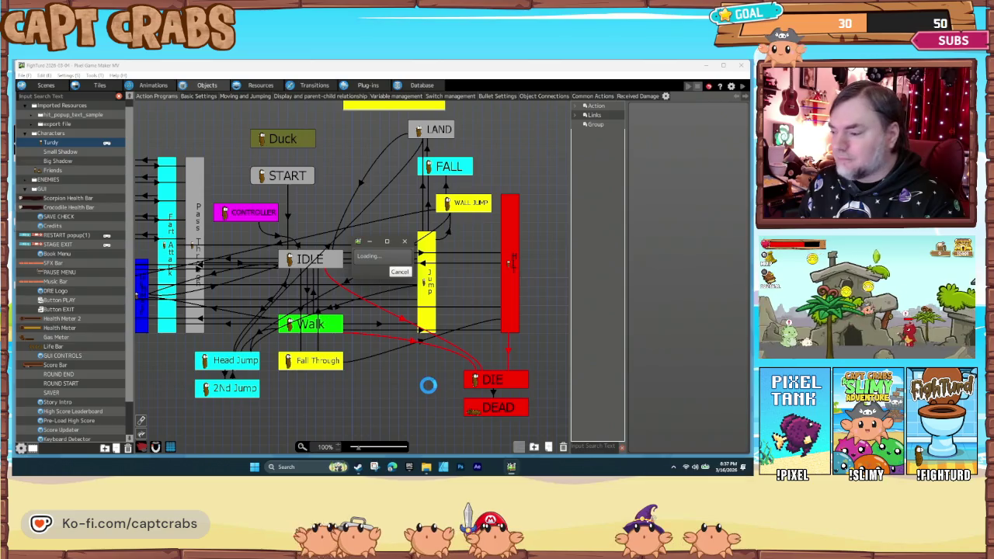
key(Right)
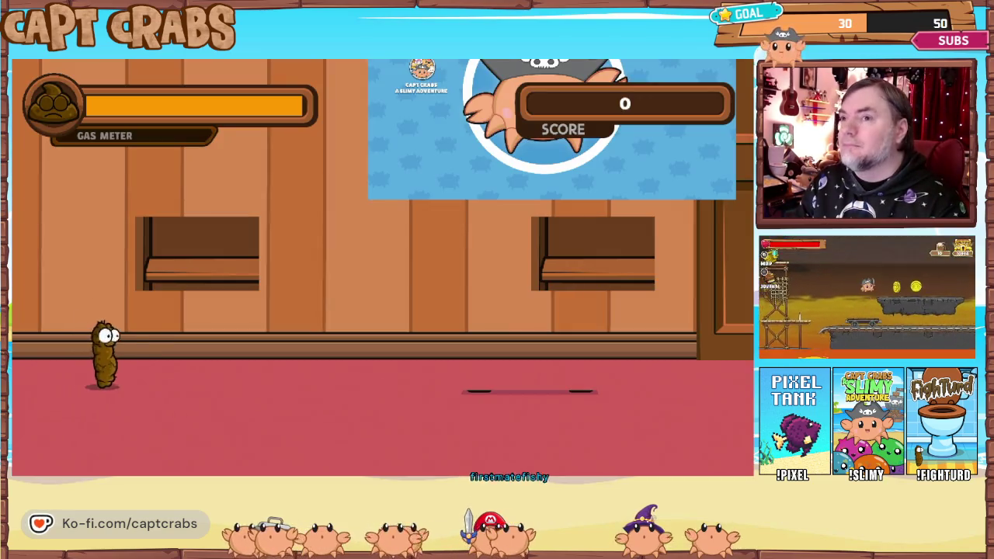
key(Left)
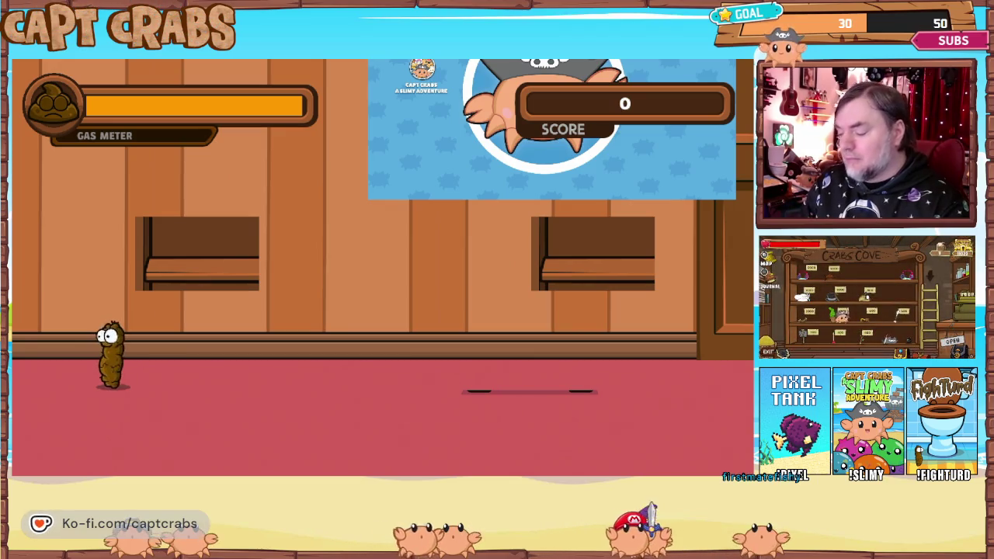
key(Right)
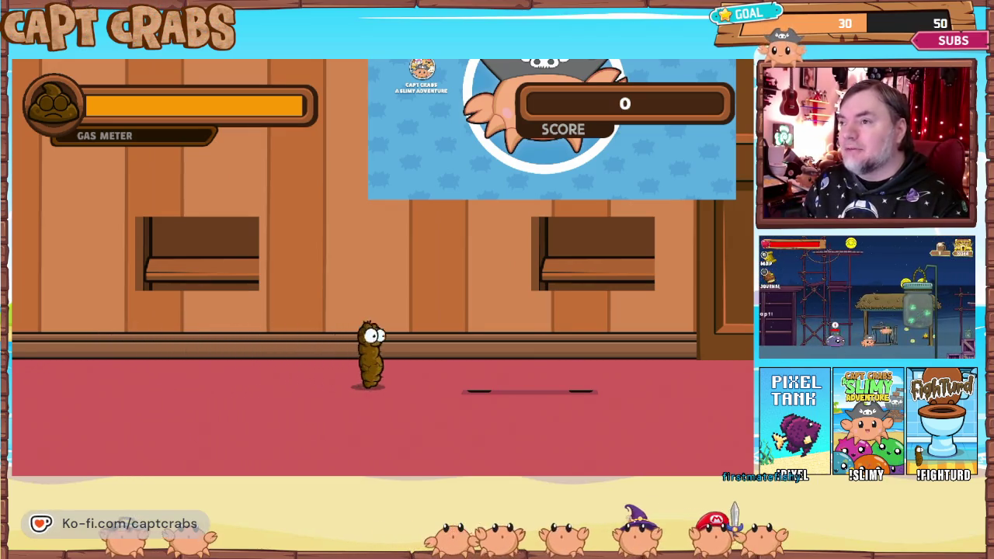
key(Up)
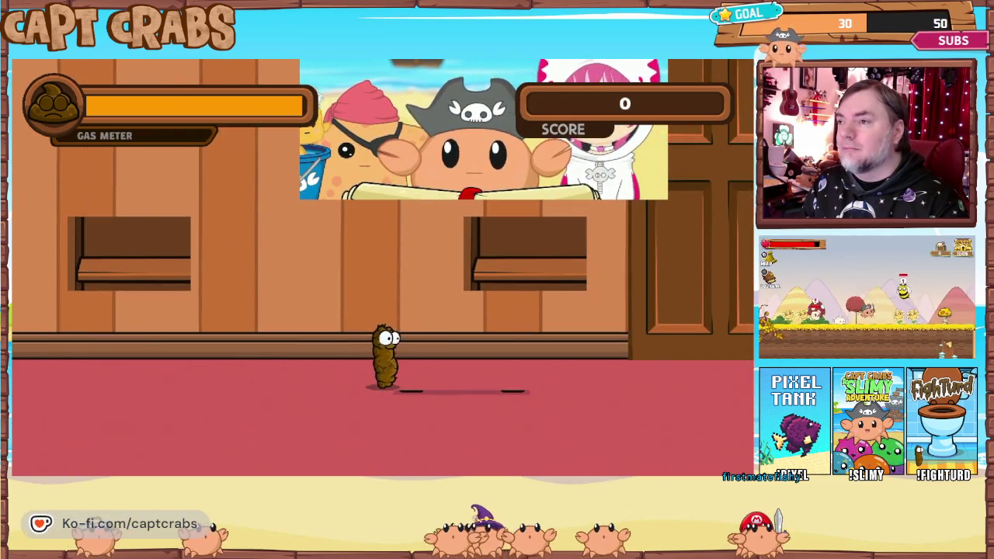
key(Escape)
key(Down)
key(Down)
key(Down)
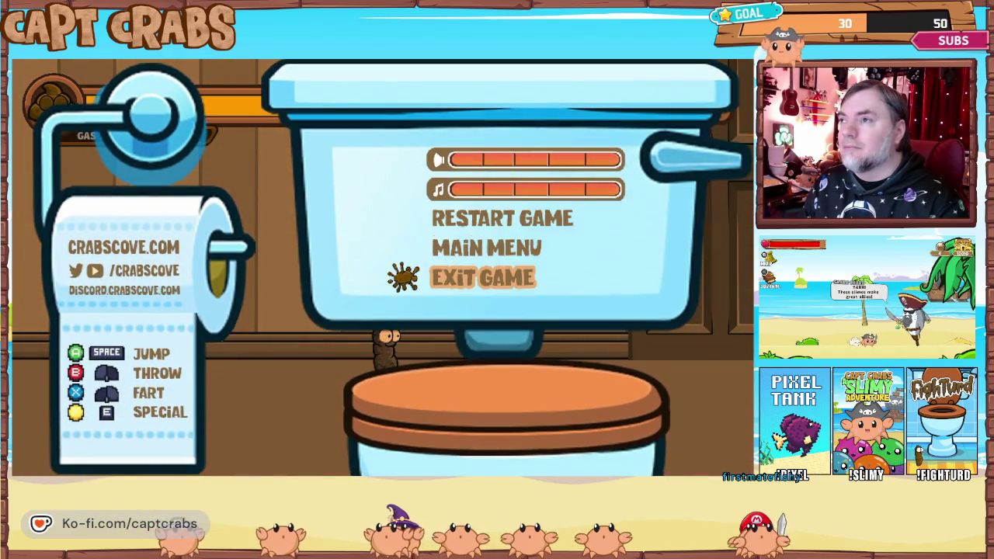
key(Return)
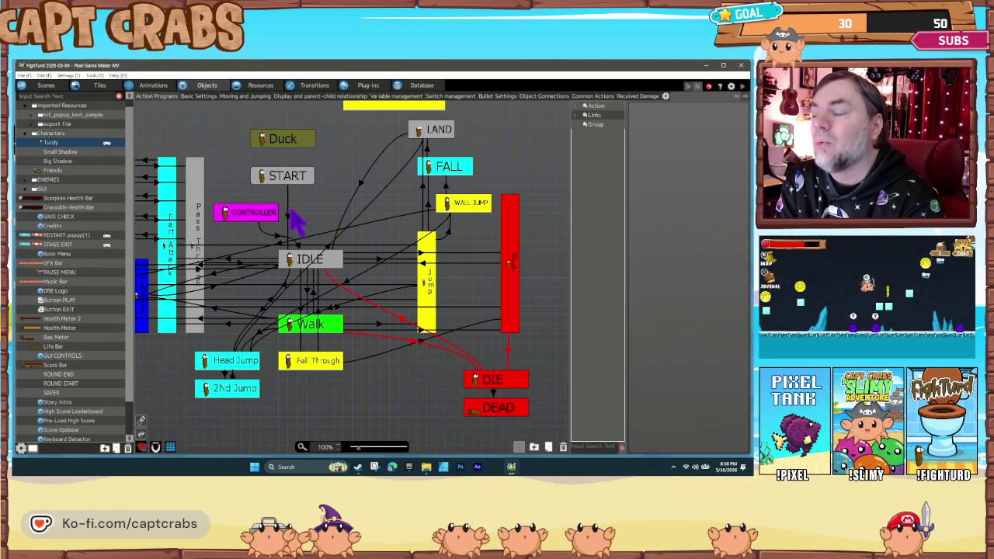
Inspect START's 1P and 2P Controller ID actions, then add a new Change Switch/Variable action.
click(284, 175)
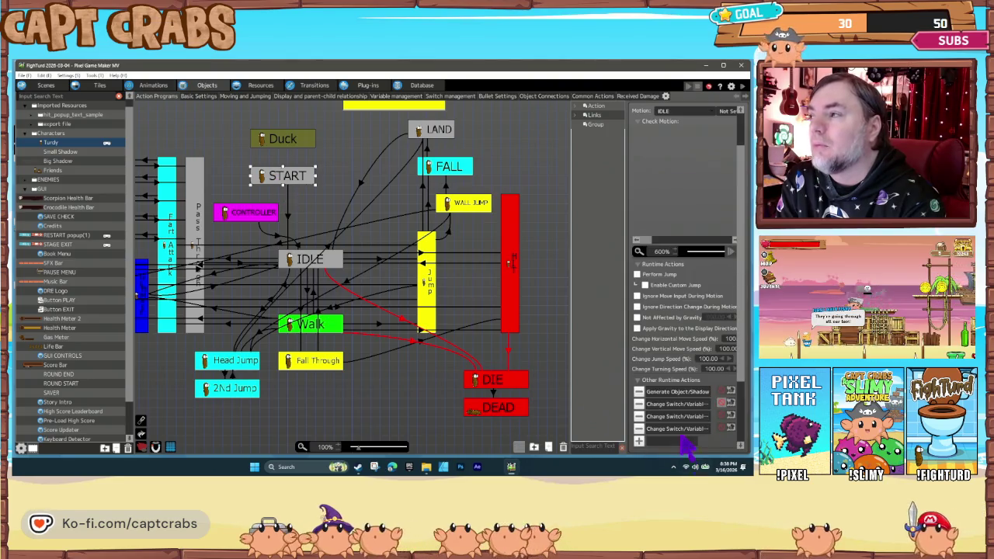
double_click(661, 419)
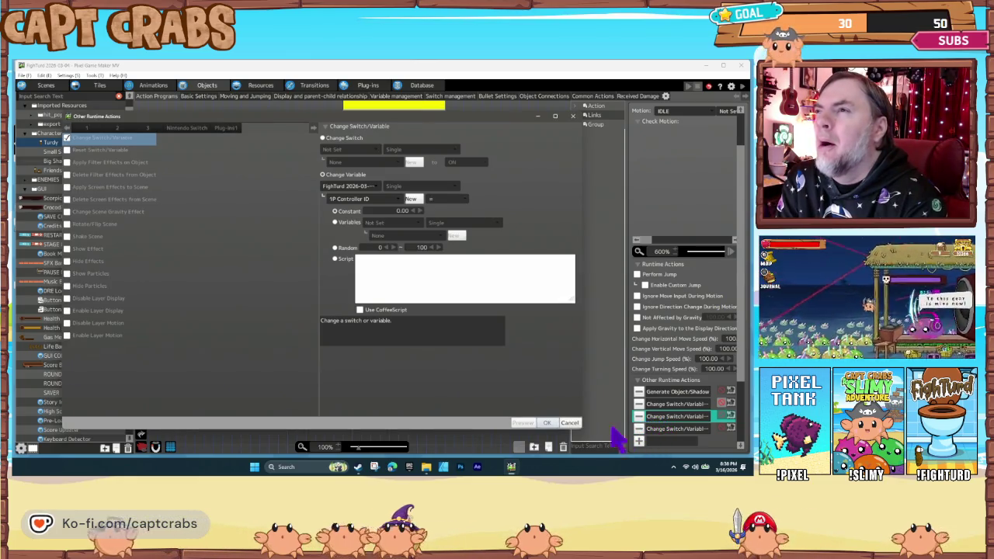
click(570, 423)
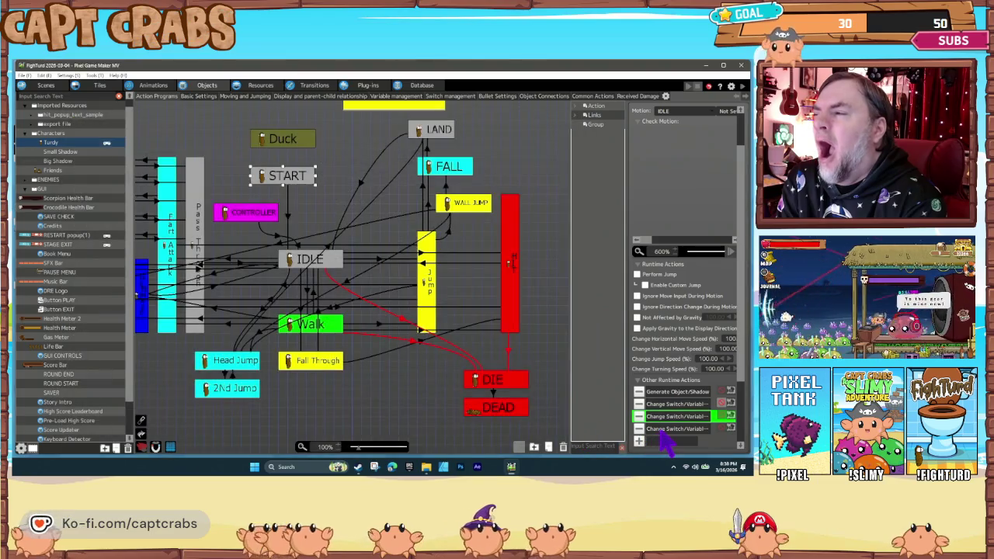
double_click(664, 430)
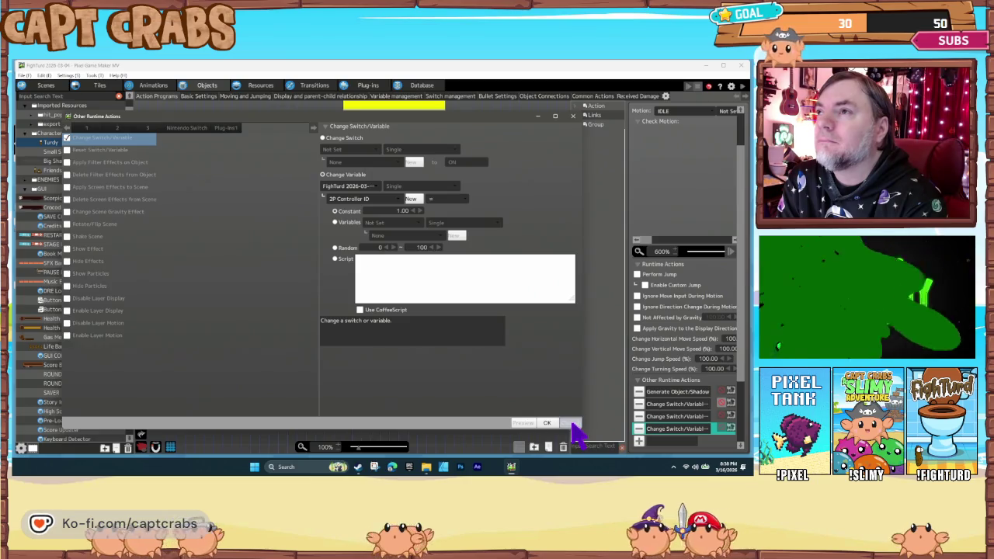
click(375, 201)
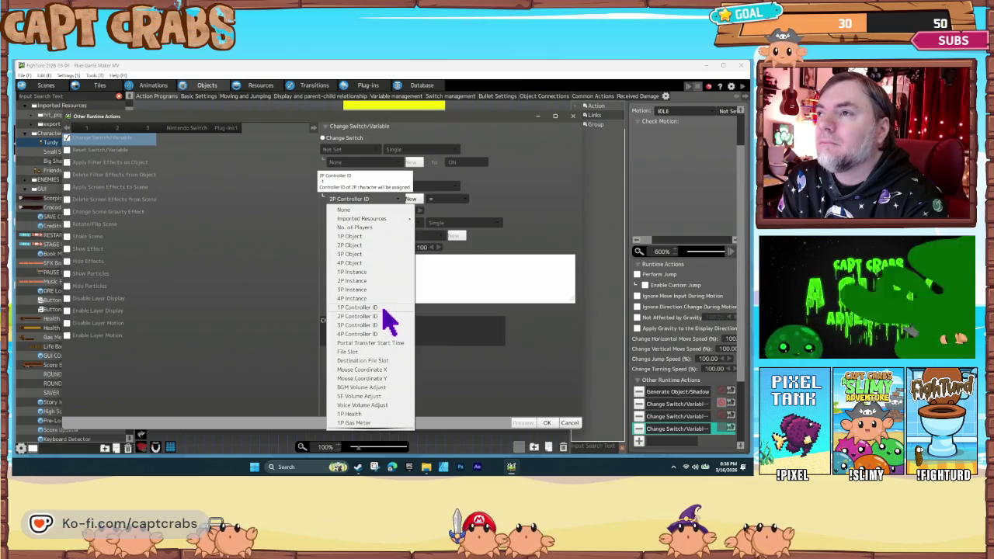
click(570, 424)
click(638, 441)
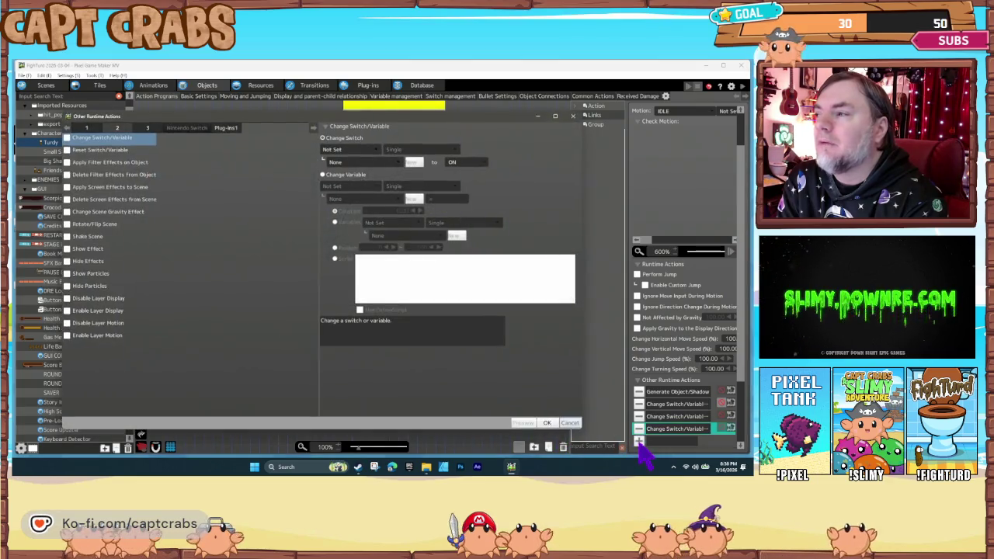
Make the new action set the common variable 1P Object to Characters > Turdy.
click(355, 200)
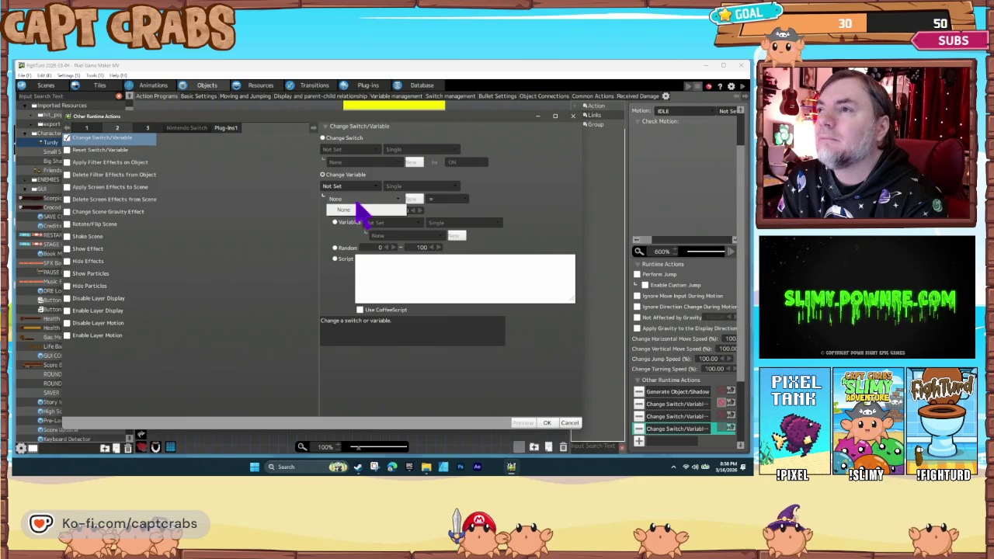
click(347, 187)
click(353, 191)
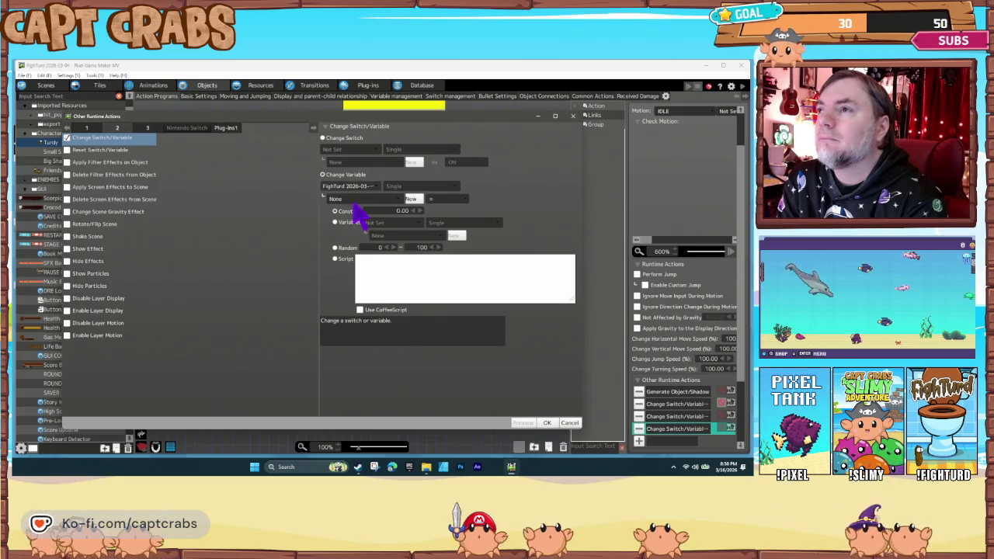
click(352, 199)
click(367, 235)
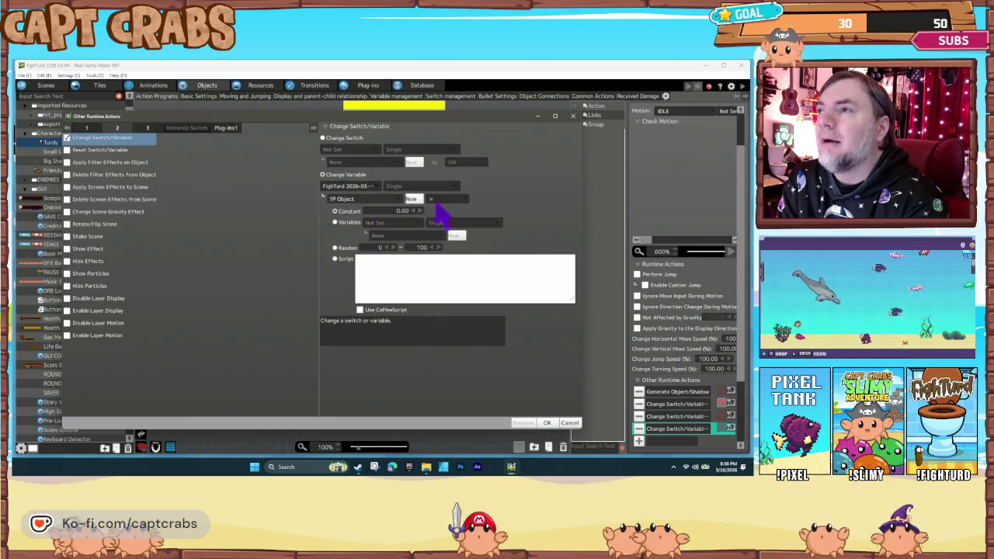
click(383, 224)
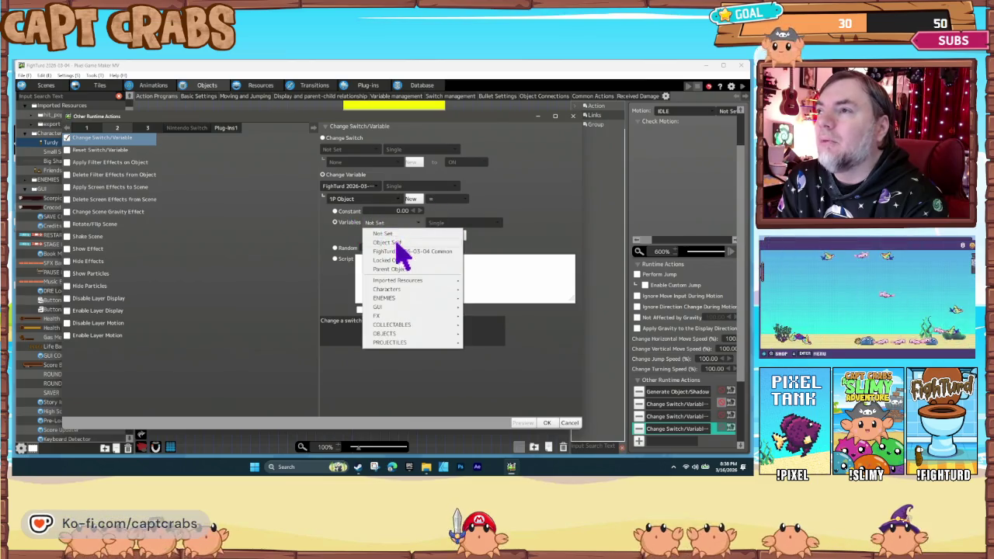
mouse_move(421, 292)
click(489, 297)
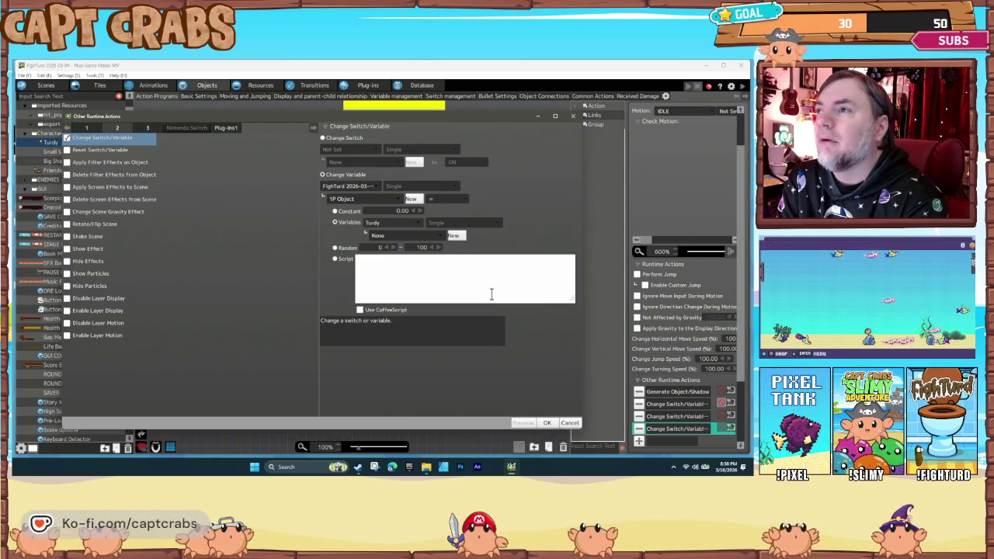
click(550, 422)
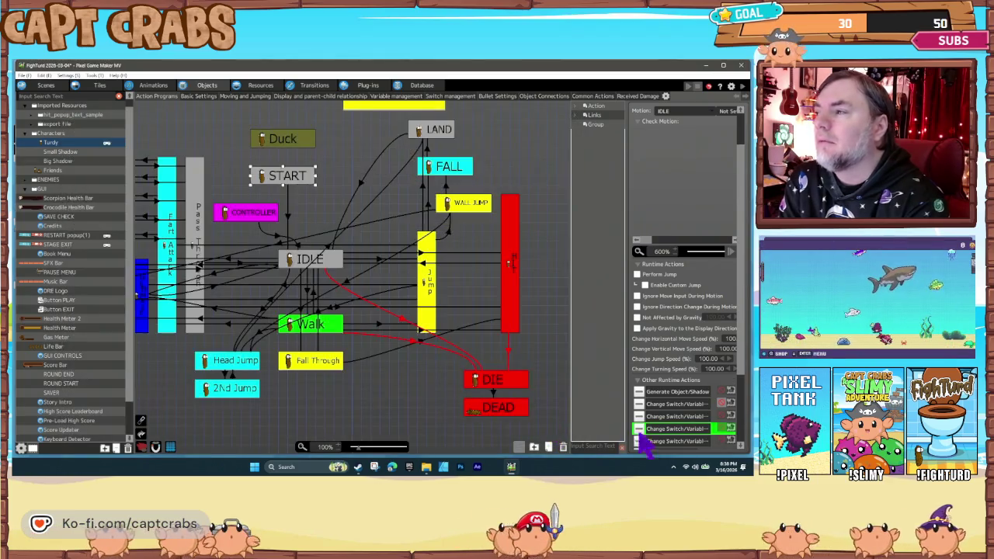
Duplicate that action and retarget the copy to 2P Object.
scroll(682, 435, down, 2)
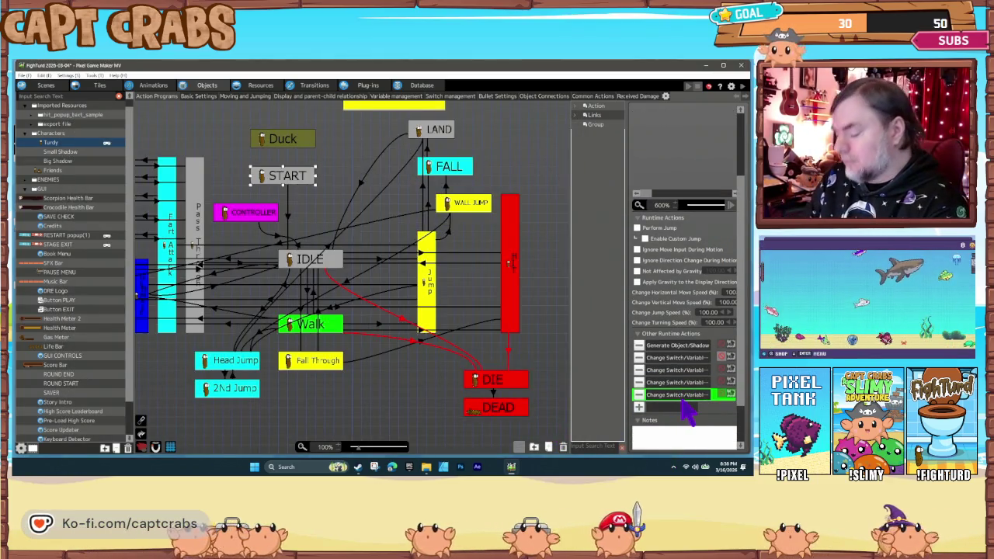
double_click(688, 413)
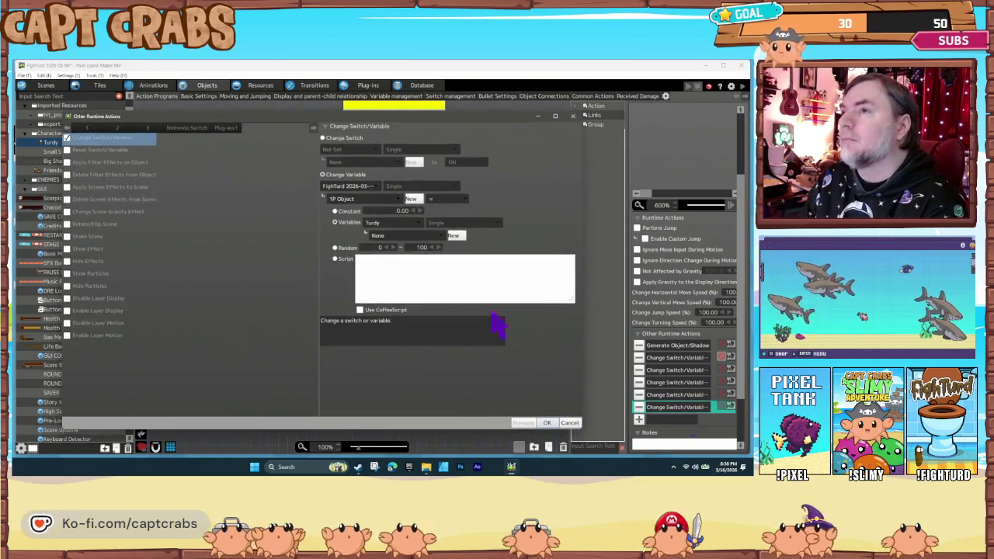
click(347, 200)
click(369, 259)
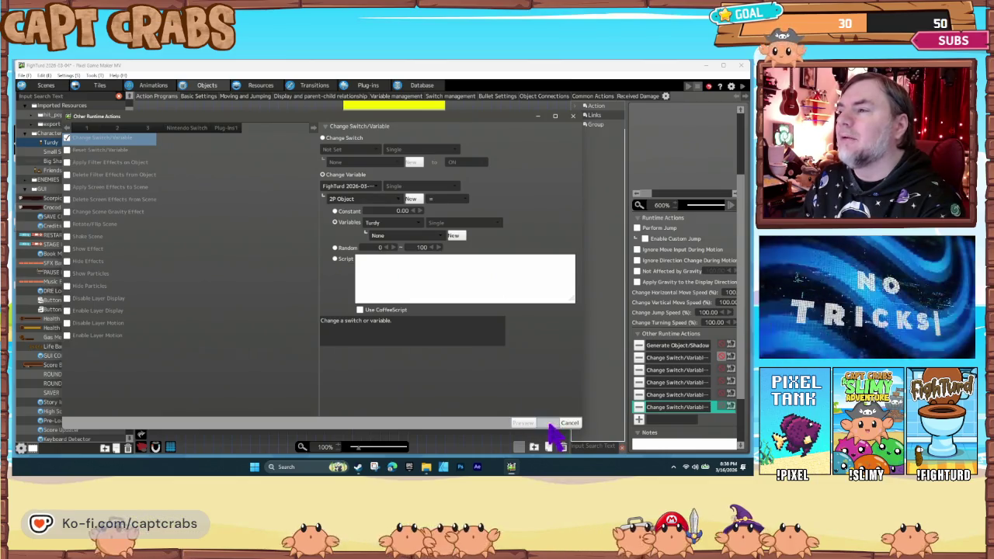
click(547, 422)
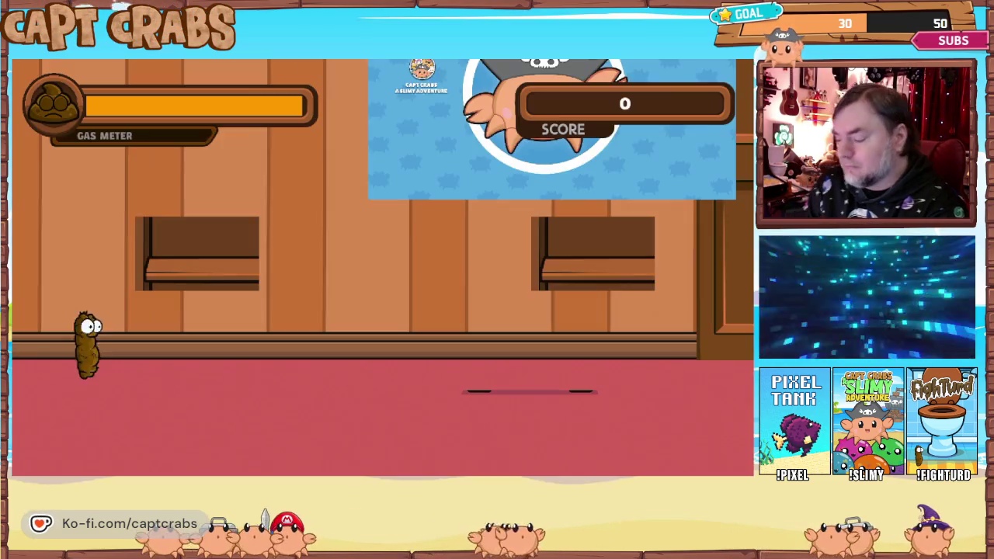
Walk Turdy right and left in the test play, then leave it via the pause menu.
key(Right)
key(Left)
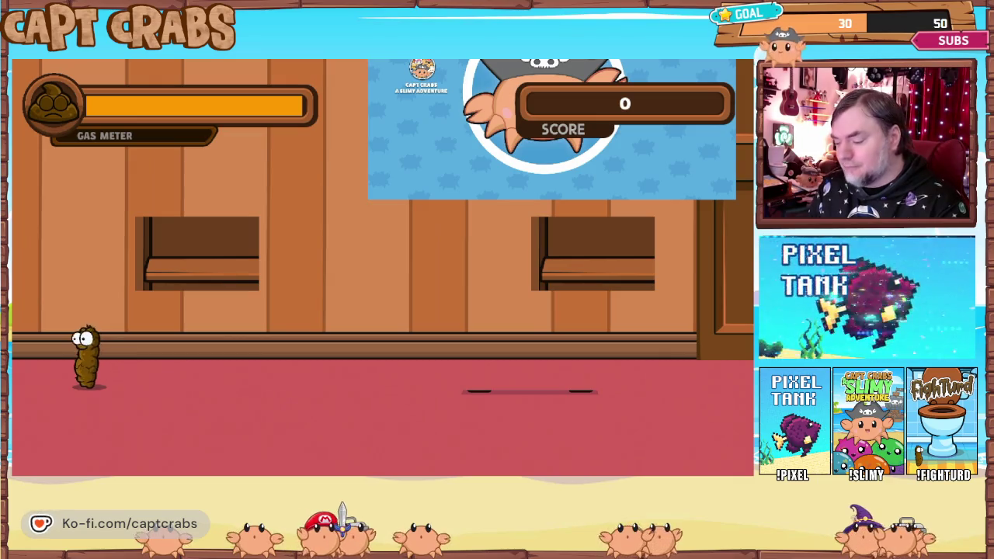
key(Escape)
key(Down)
key(Down)
key(Down)
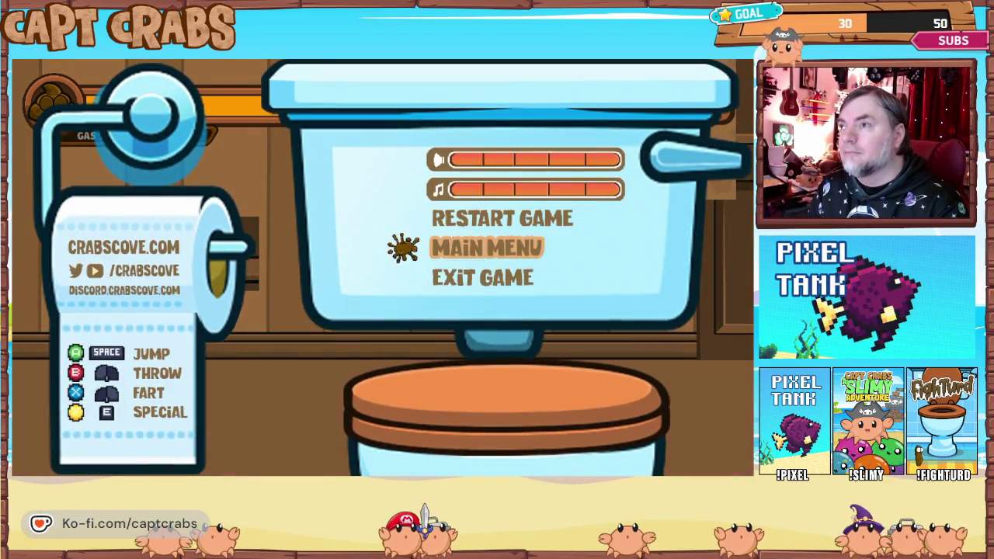
key(alt+F4)
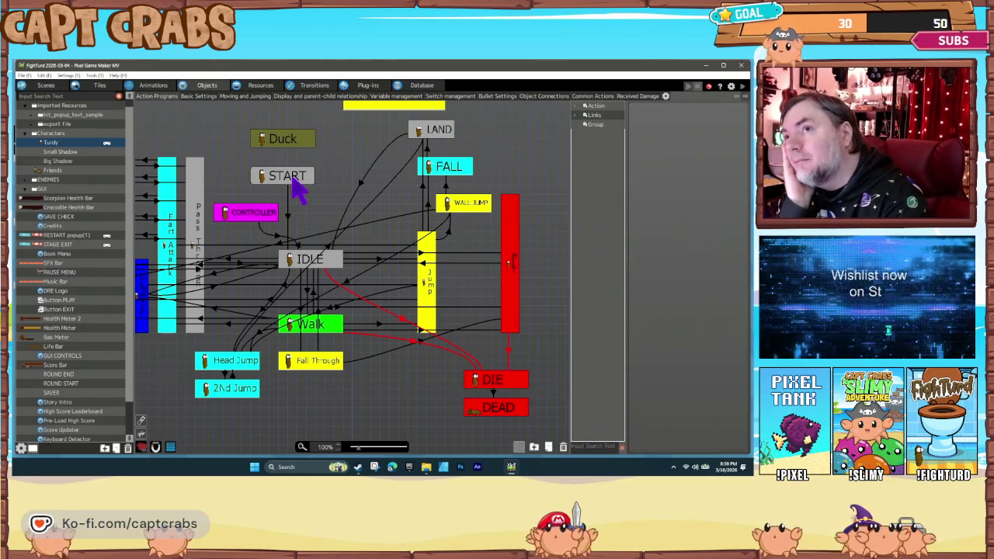
Select START and inspect one Change Switch/Variable action, leaving it unchanged.
click(294, 179)
double_click(662, 404)
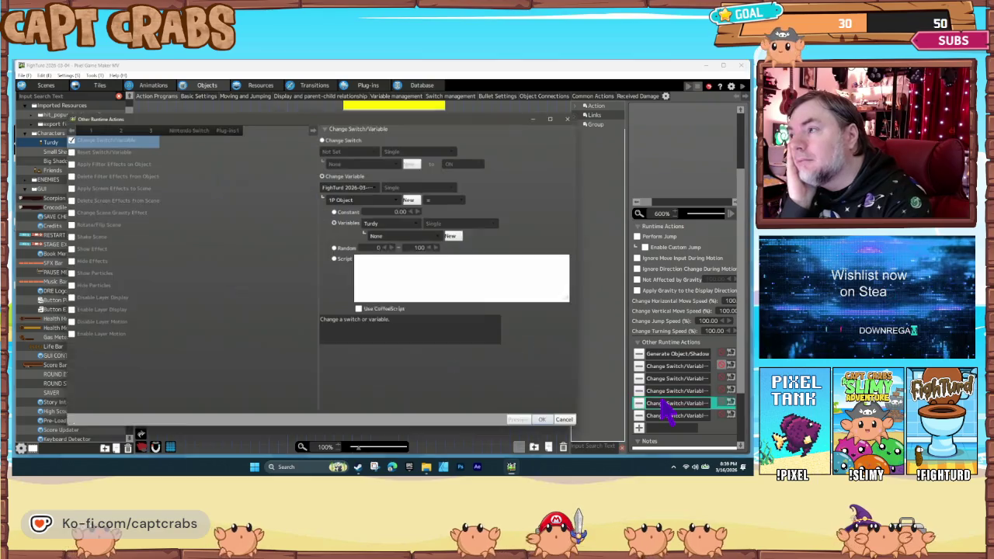
click(570, 424)
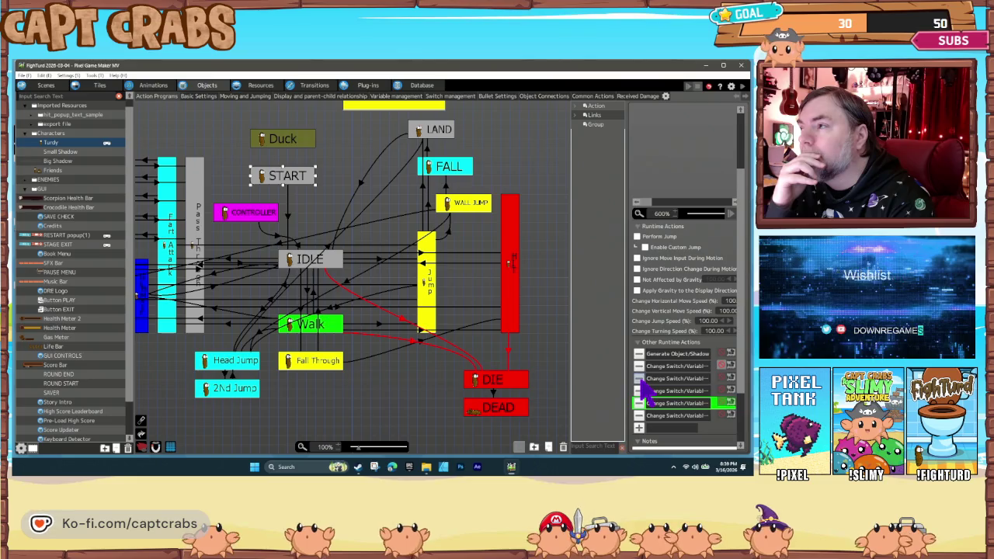
Delete two Change Switch/Variable actions, leaving three, and start a test play.
click(640, 379)
click(640, 379)
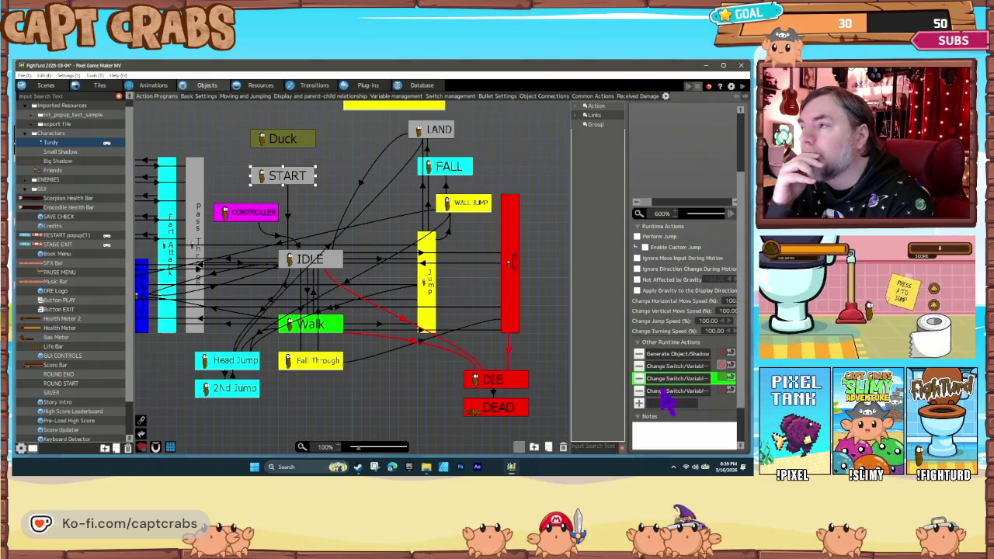
double_click(656, 391)
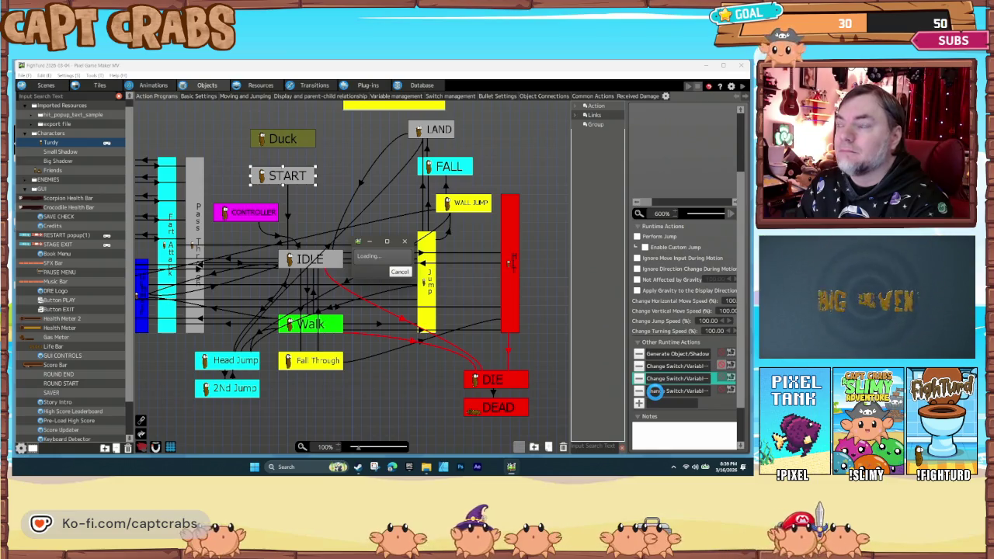
Walk Turdy right in the test play, then quit through the pause menu's Exit Game.
key(Right)
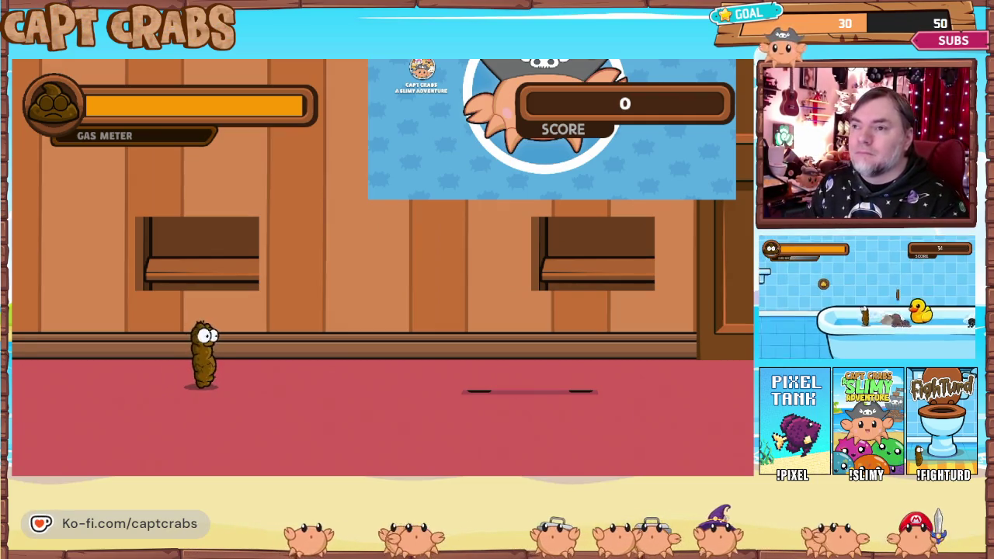
key(Escape)
key(Down)
key(Down)
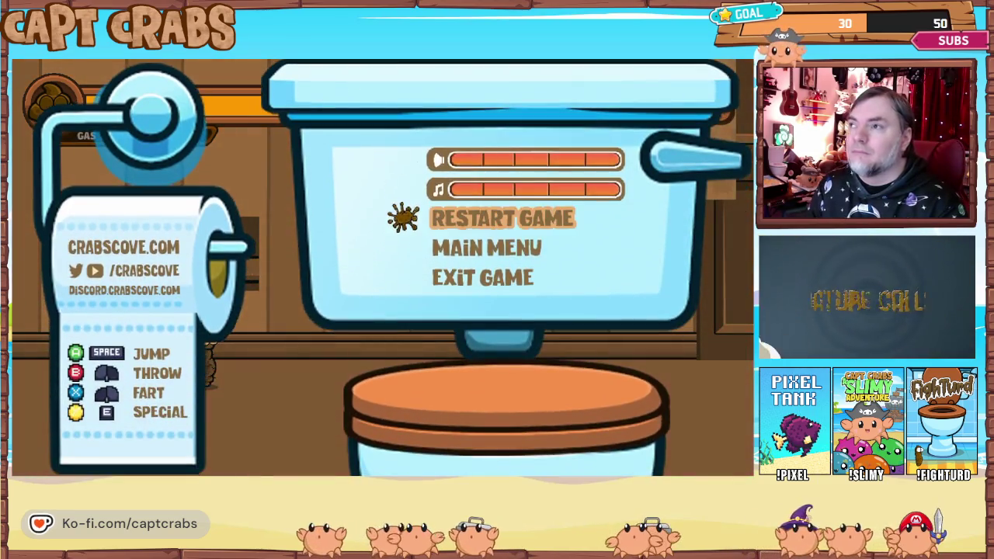
key(Down)
key(Down)
key(Return)
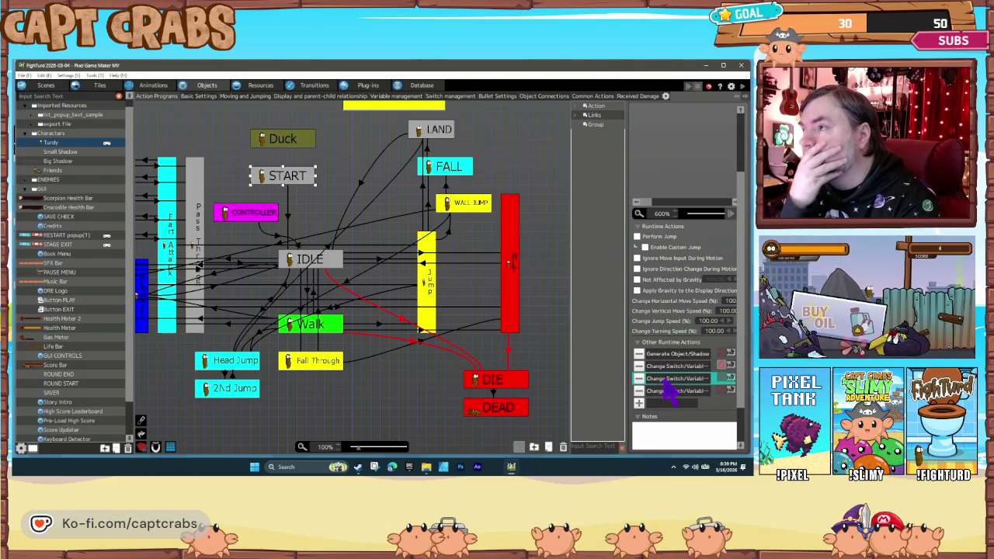
Set the 1P Object variable change to a constant value, then review the 2P Object change.
double_click(664, 380)
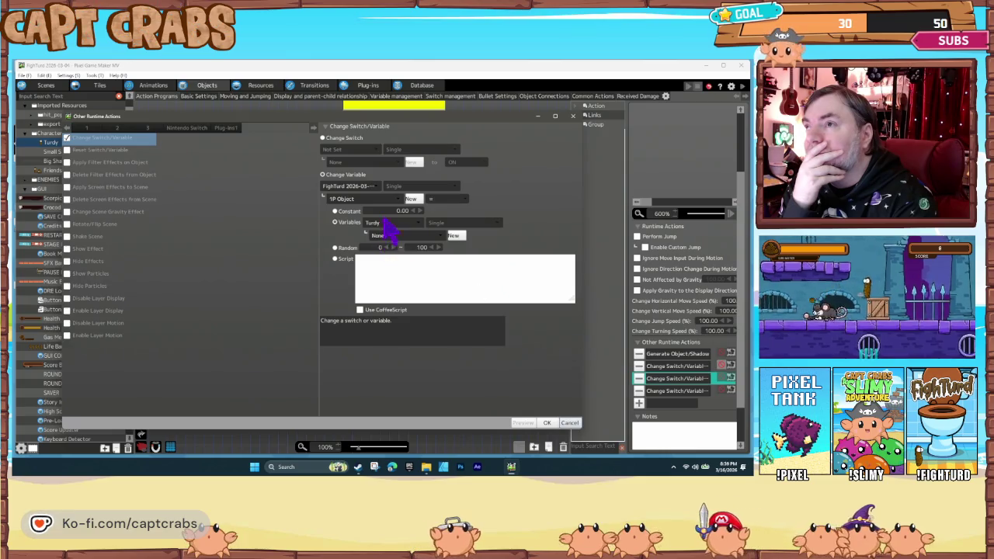
click(347, 211)
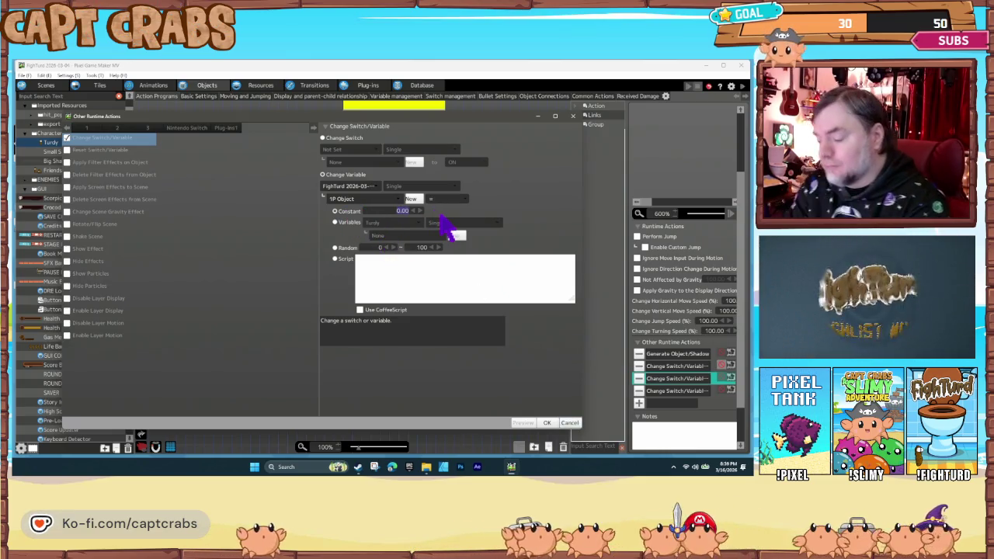
text(1)
click(546, 422)
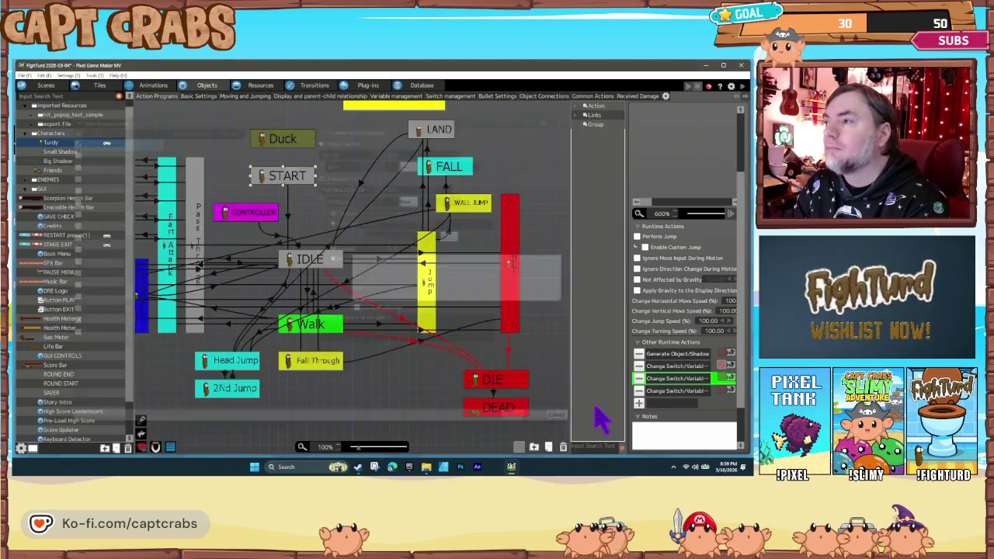
double_click(672, 391)
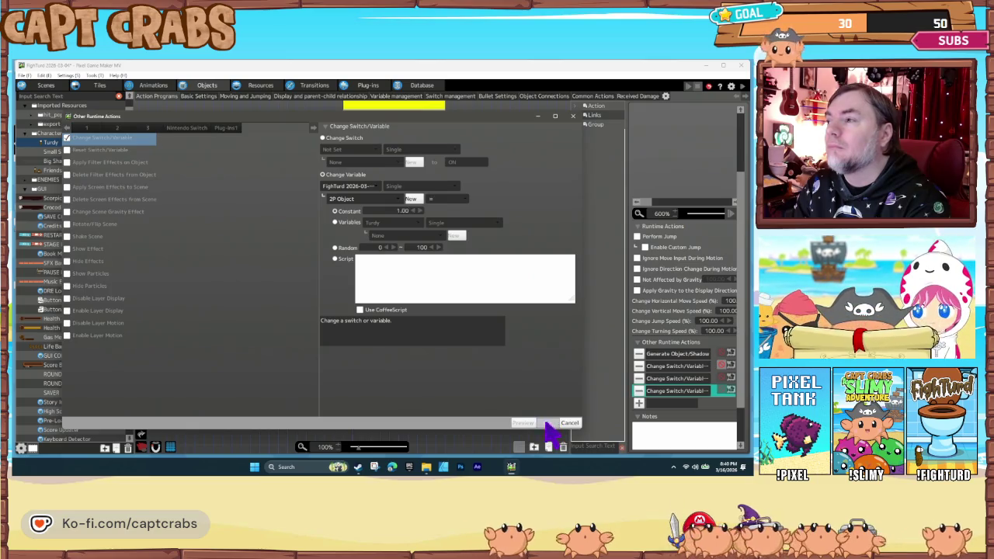
click(402, 375)
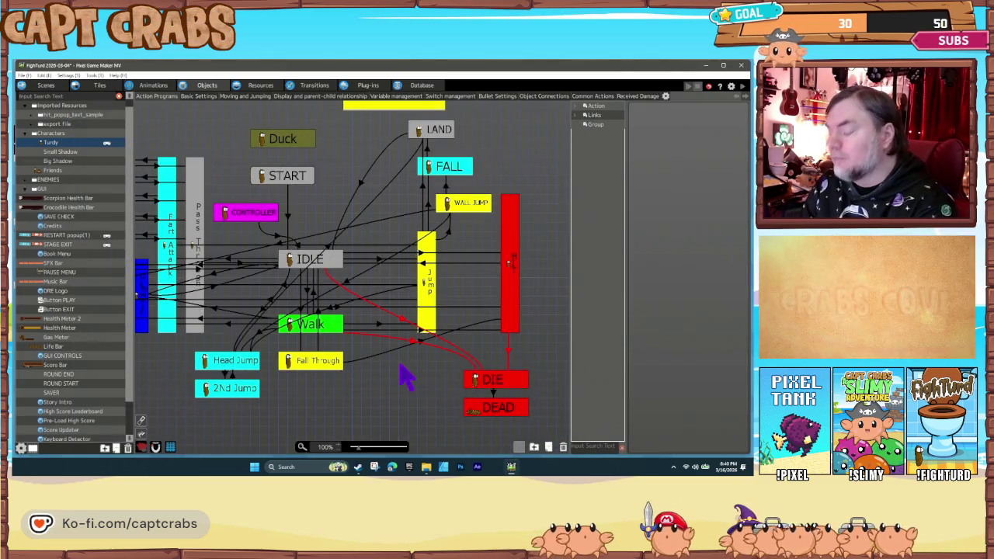
key(F5)
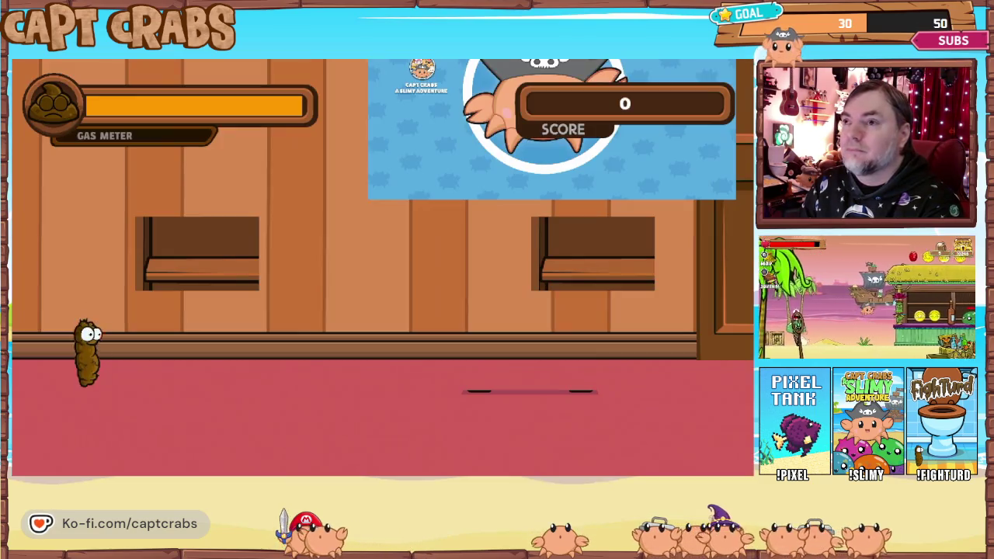
key(Right)
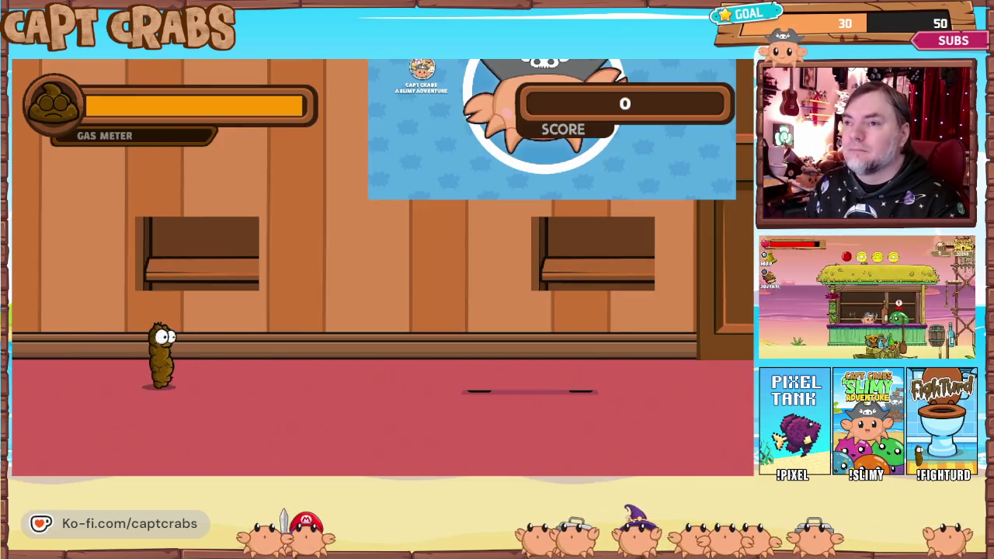
key(Escape)
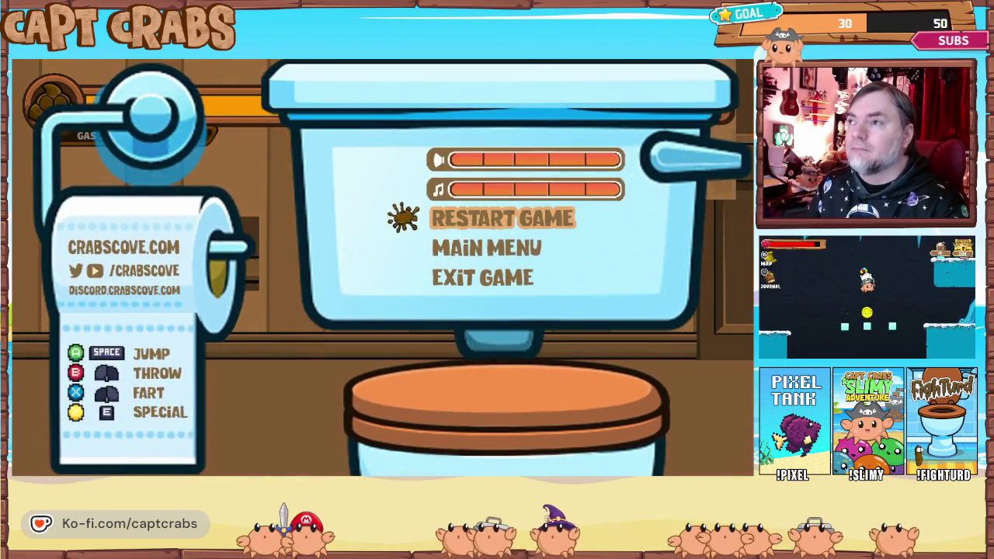
key(alt+F4)
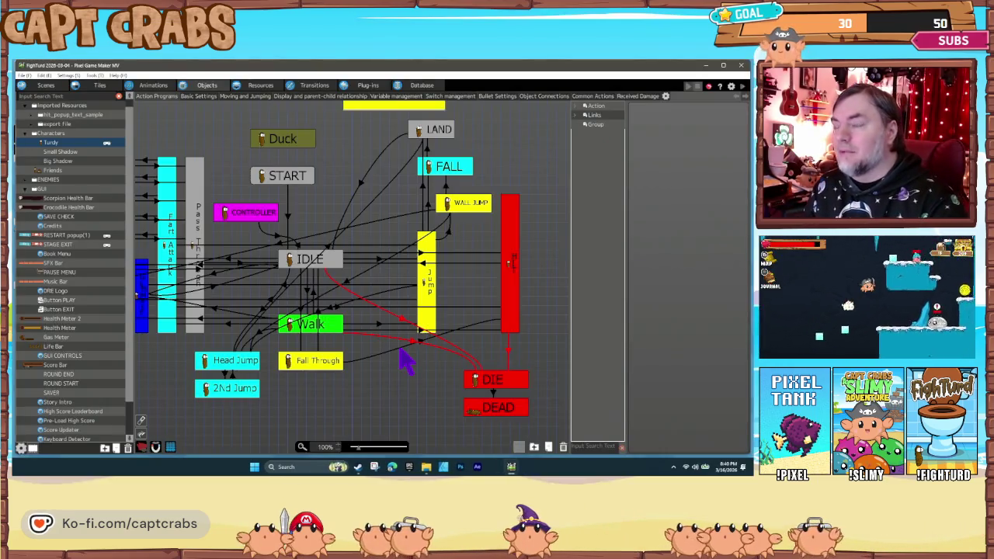
Review START's 1P Object variable action, keeping 1P Object, and delete an extra variable action.
click(285, 178)
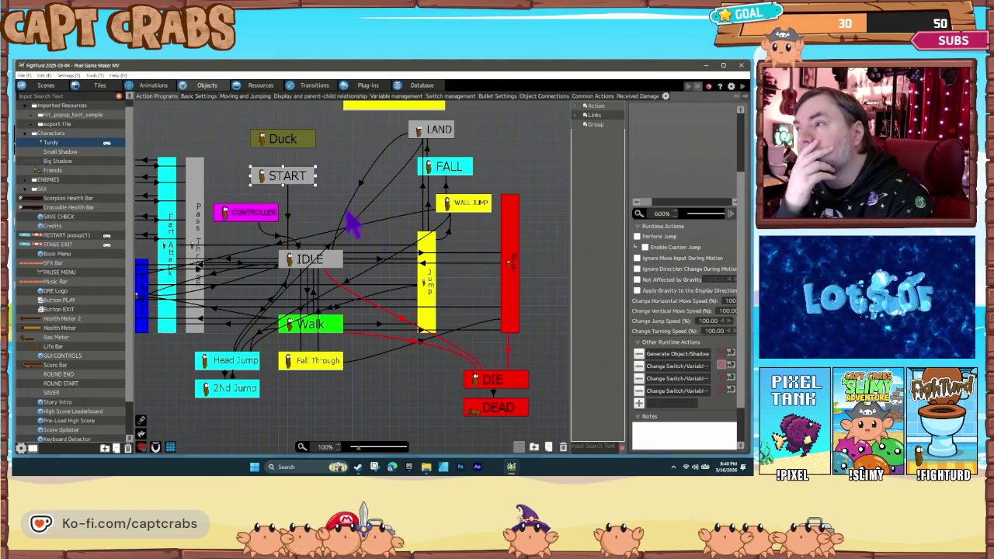
double_click(656, 380)
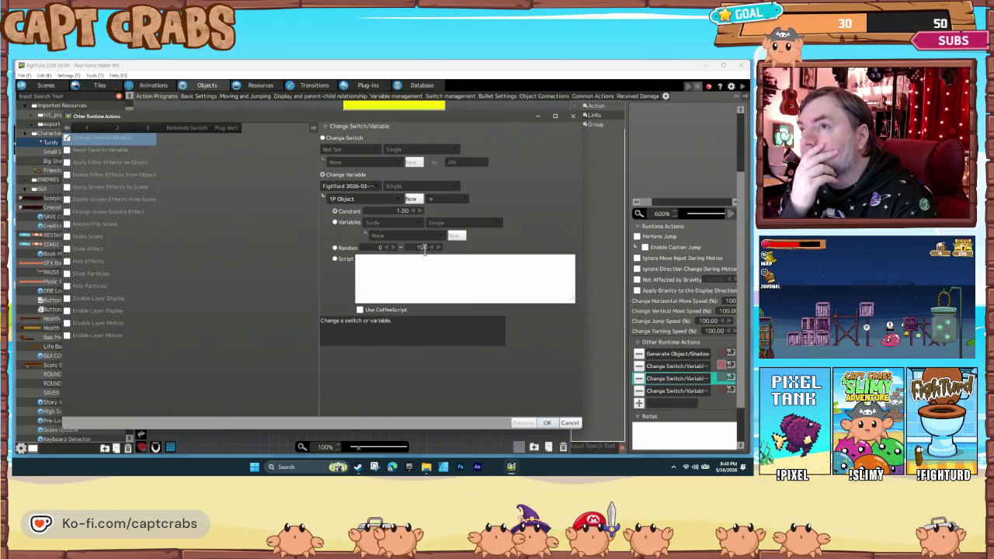
click(386, 203)
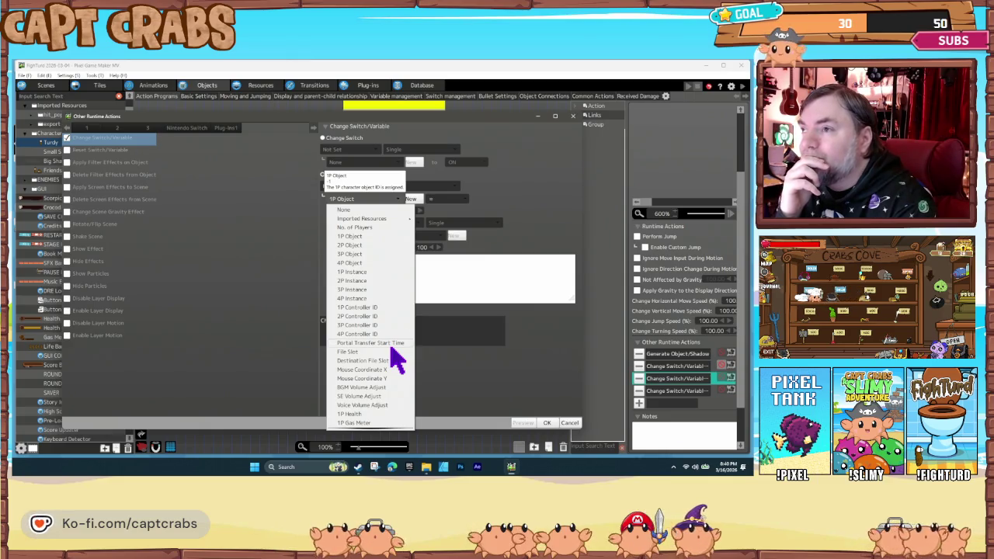
scroll(403, 380, down, 5)
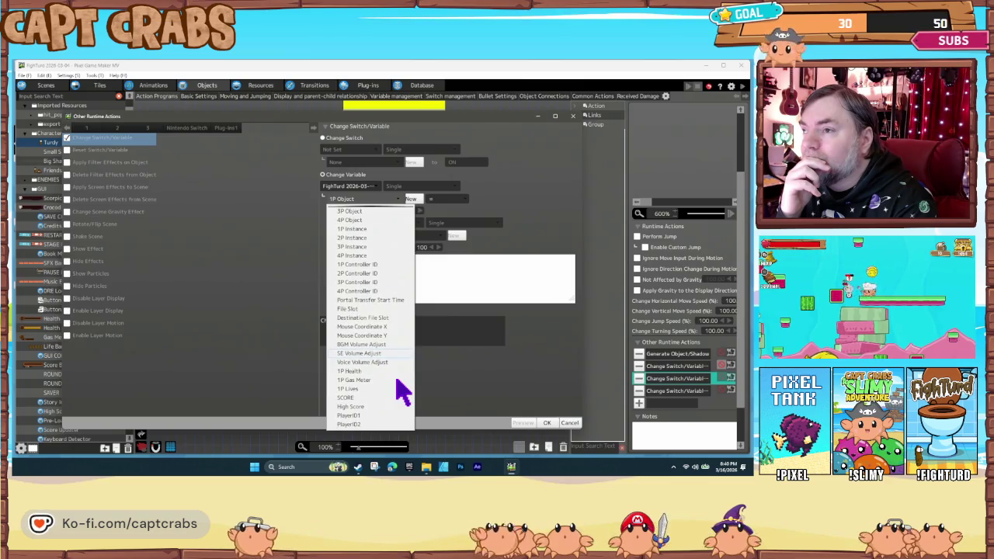
scroll(399, 389, up, 5)
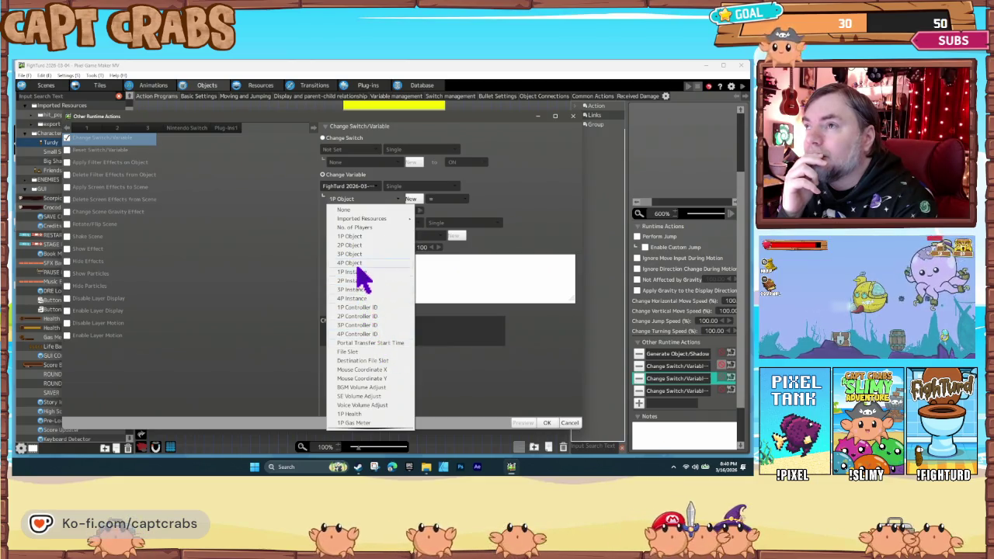
click(357, 239)
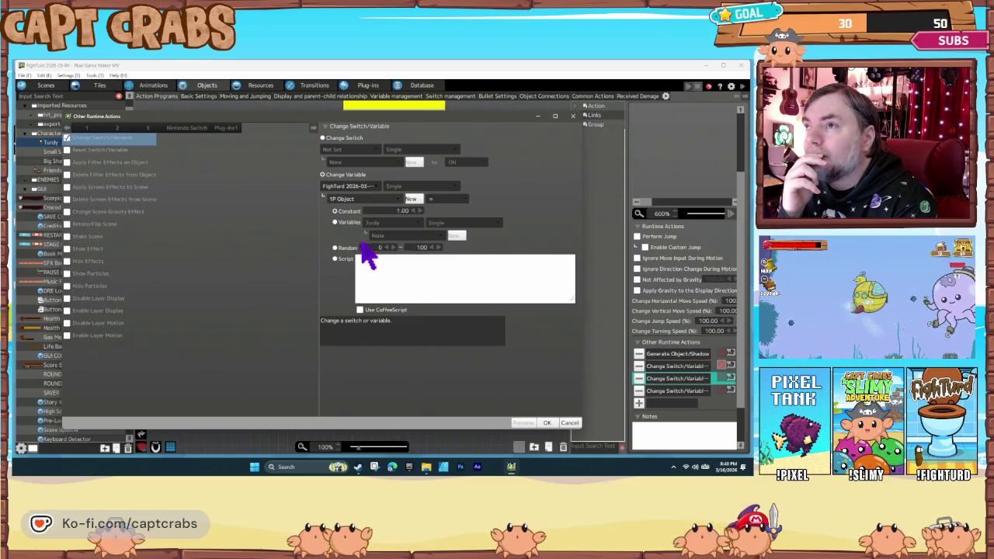
click(570, 422)
click(639, 391)
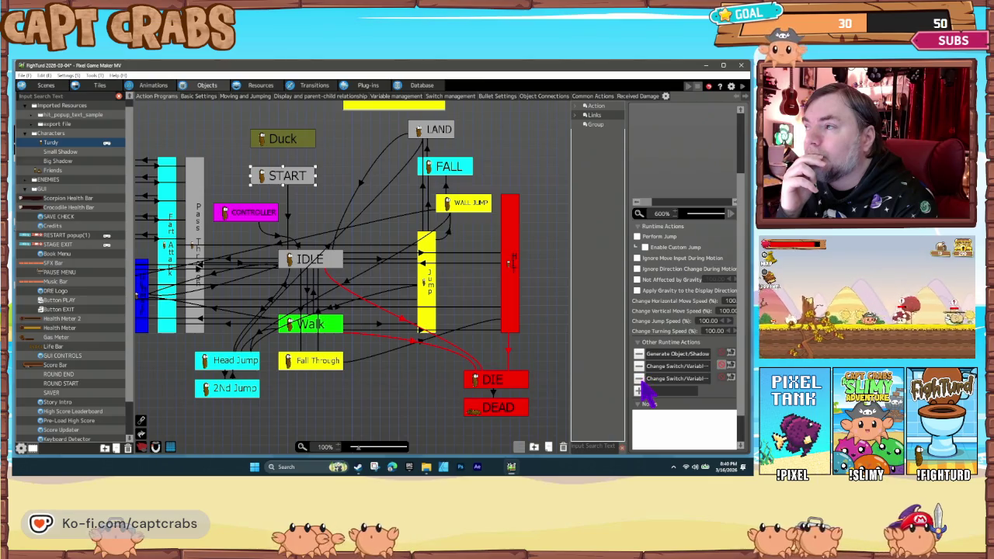
click(640, 379)
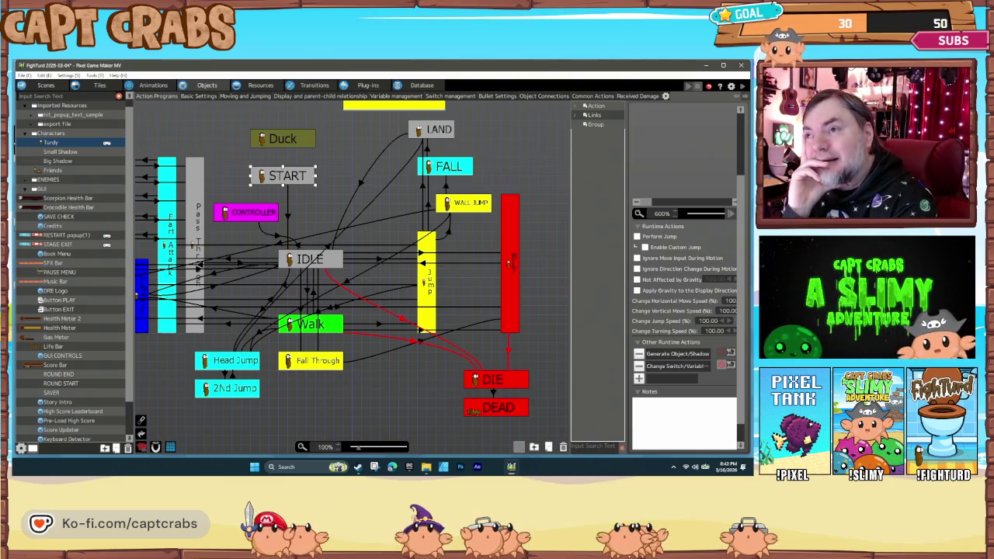
click(386, 388)
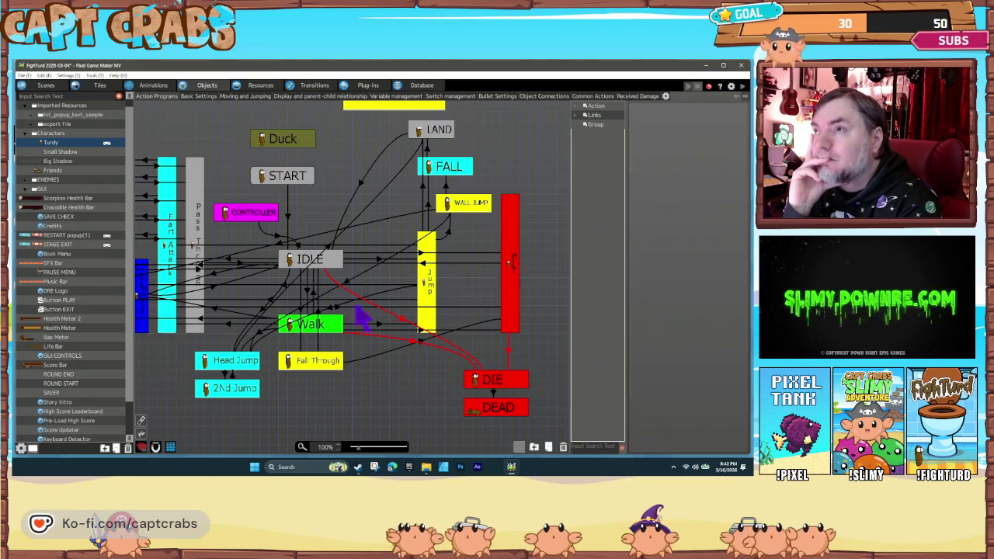
click(268, 183)
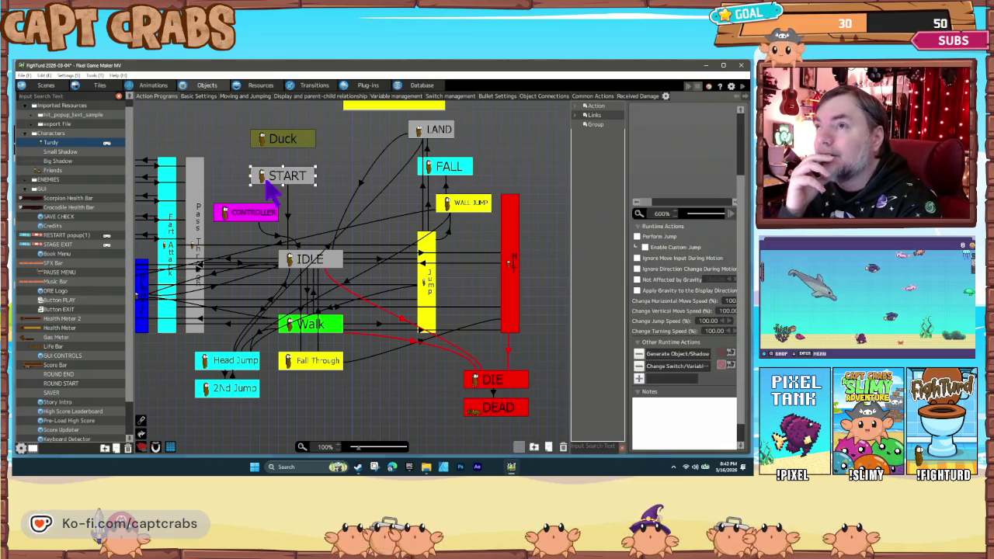
Set Controller ID from the FightTurd 2026-03-04 Common variable 1P Controller ID.
double_click(661, 366)
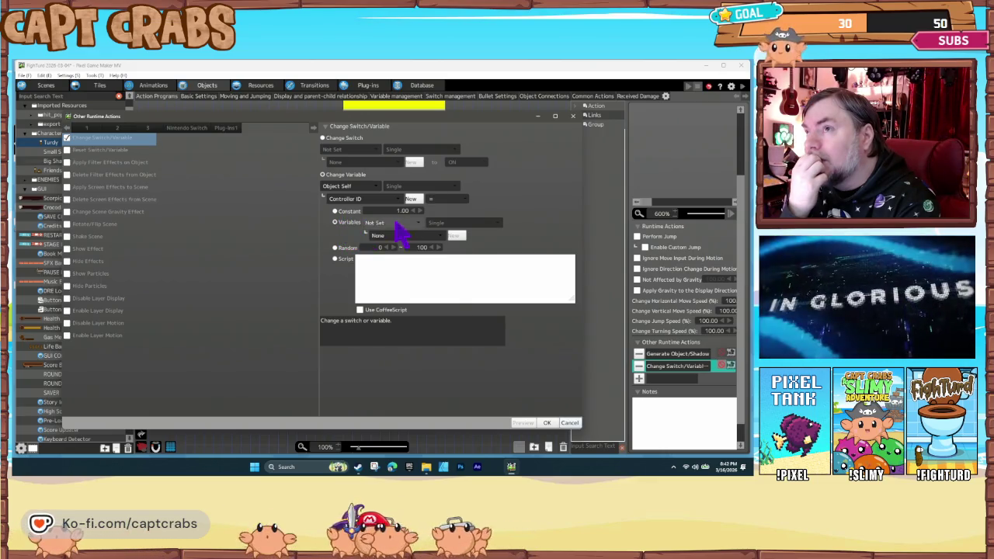
click(395, 223)
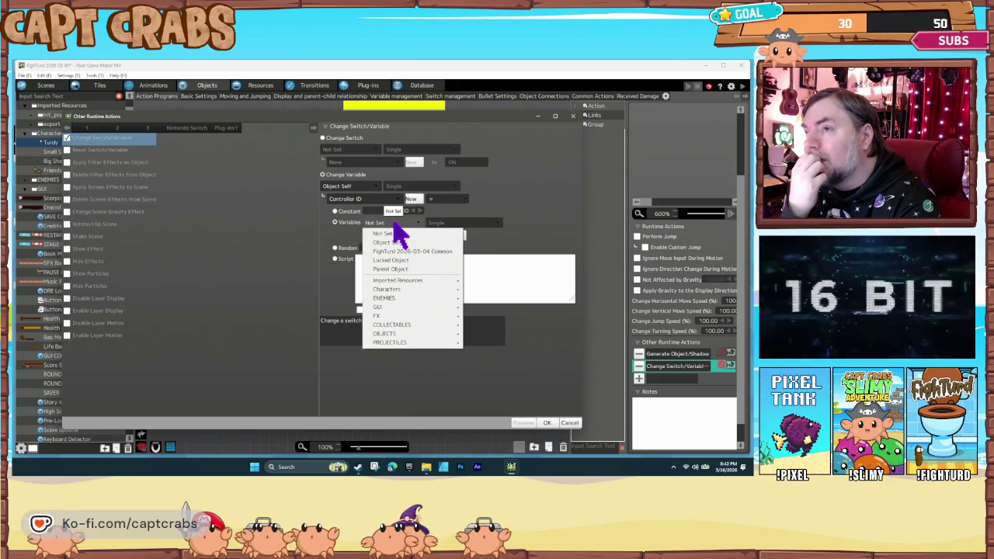
mouse_move(421, 289)
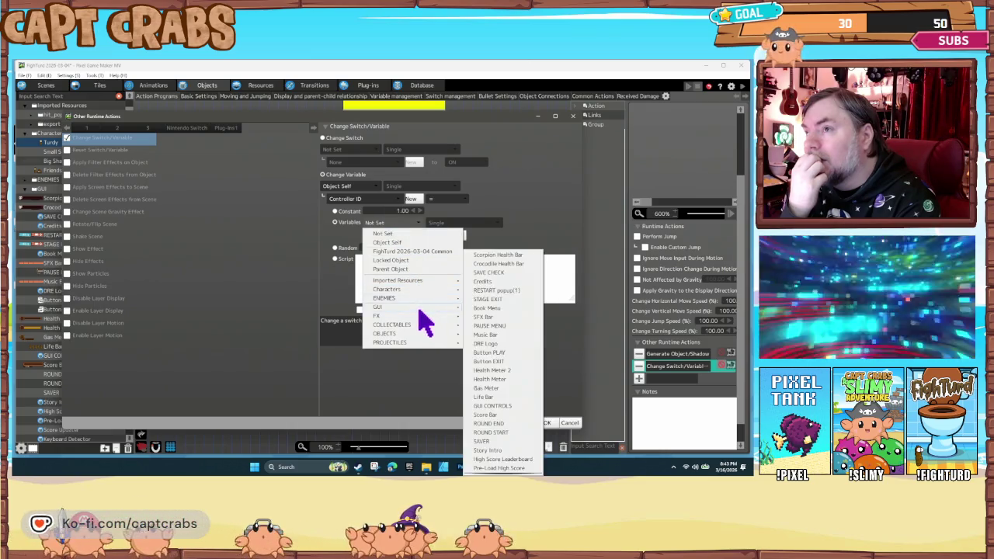
click(412, 252)
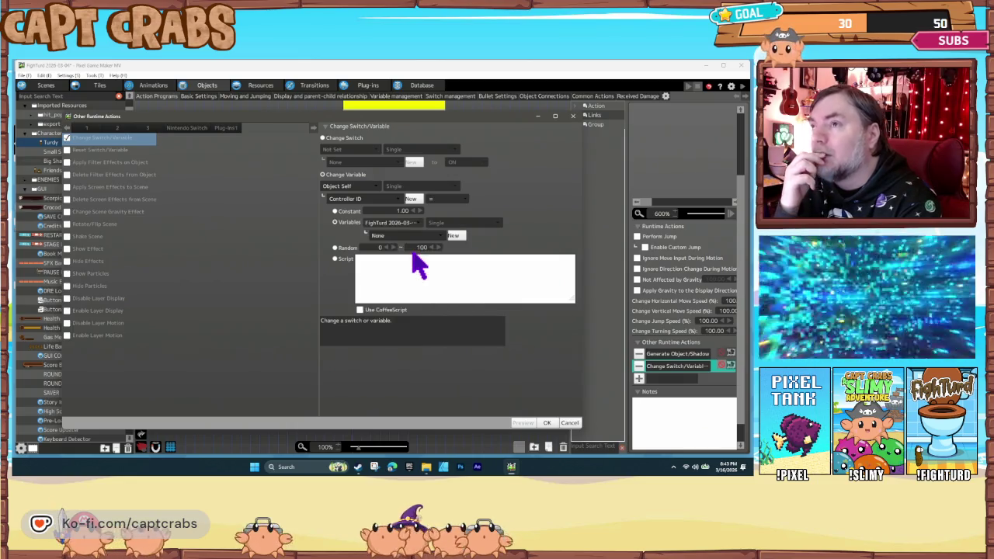
click(380, 237)
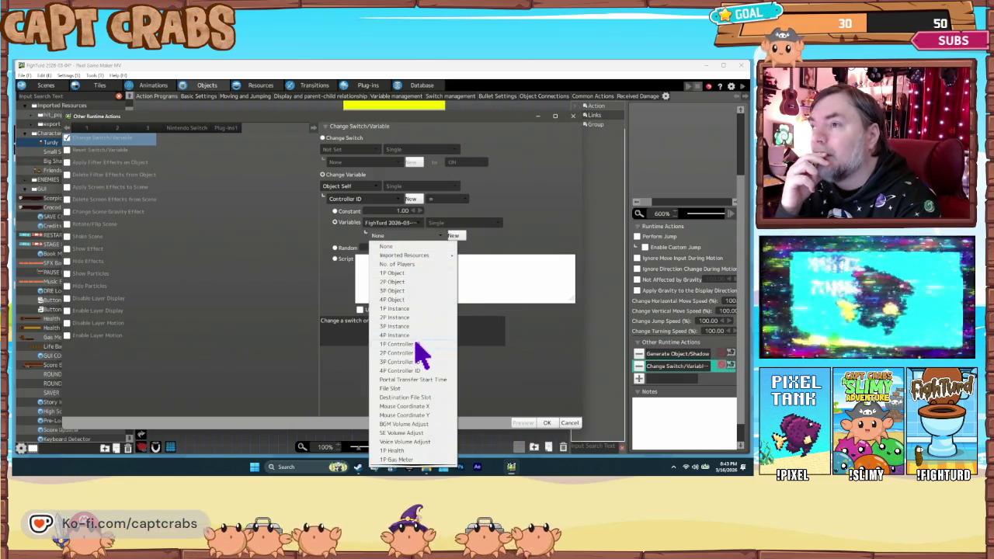
click(413, 314)
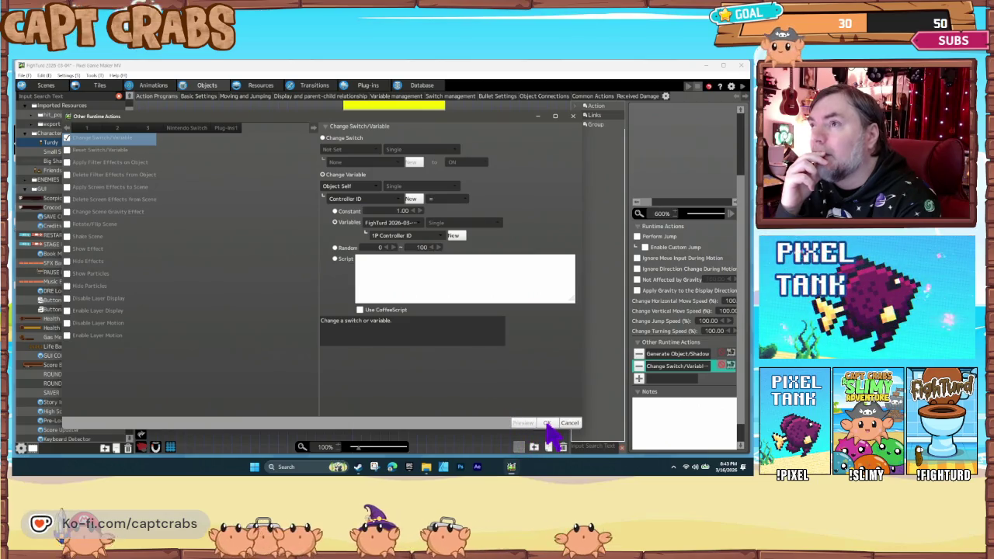
click(548, 423)
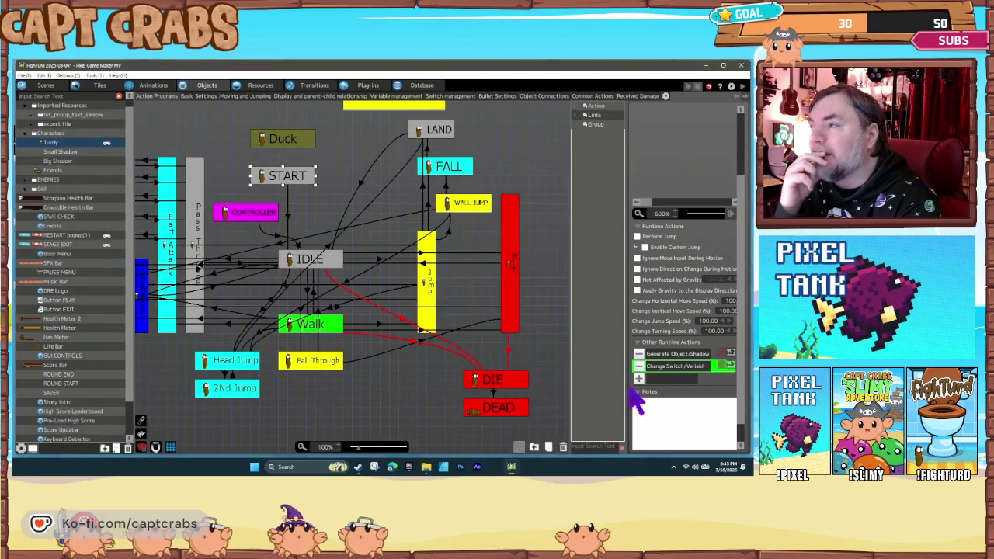
click(431, 393)
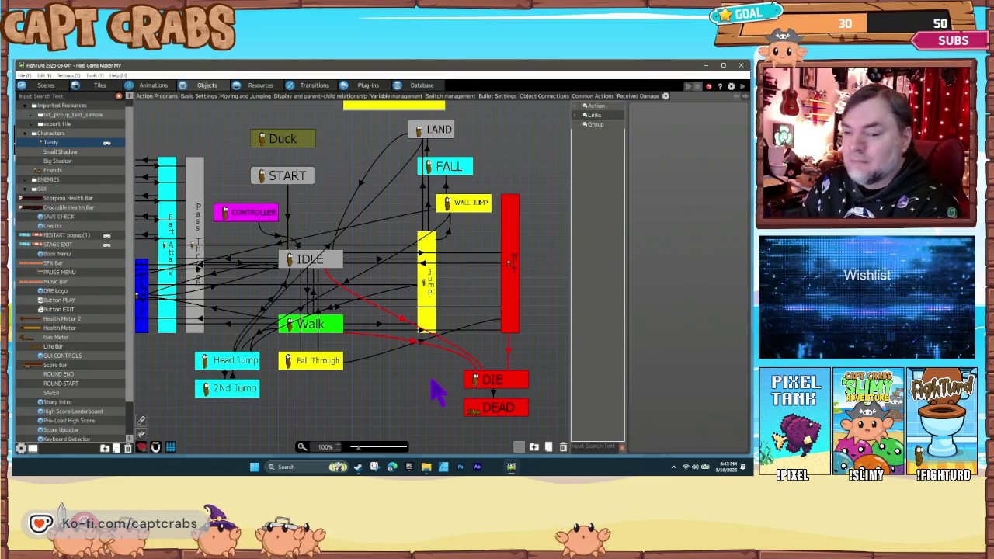
key(F5)
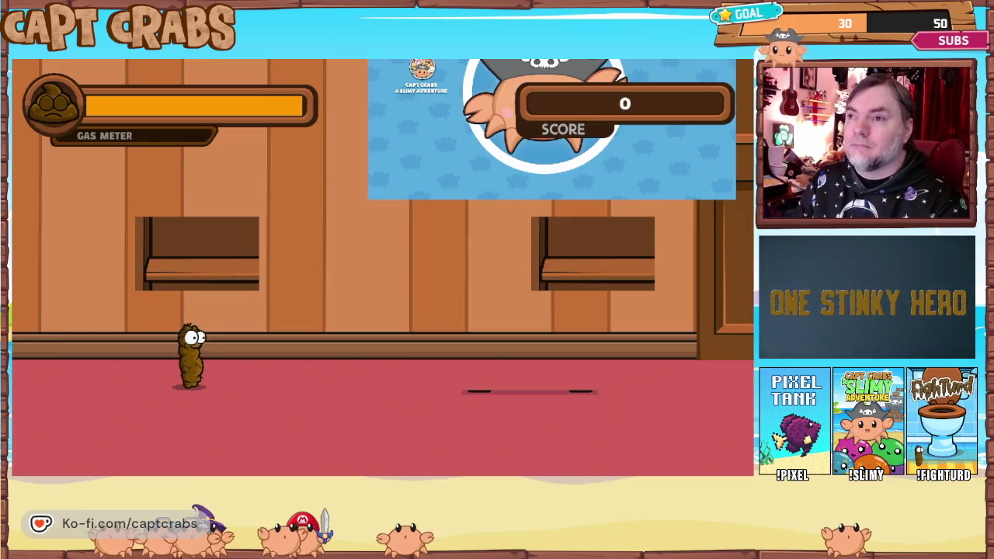
key(Escape)
key(Down)
key(Down)
key(Down)
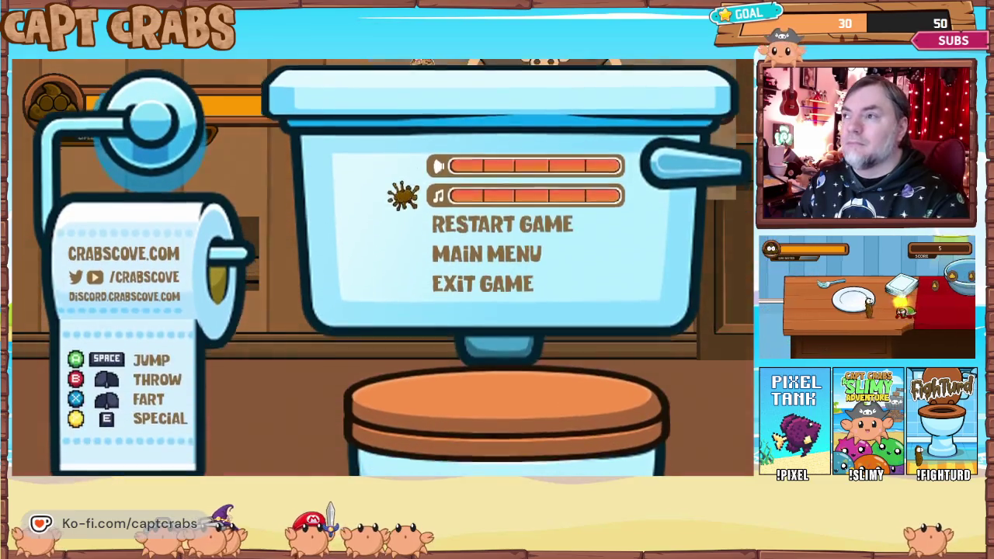
key(Return)
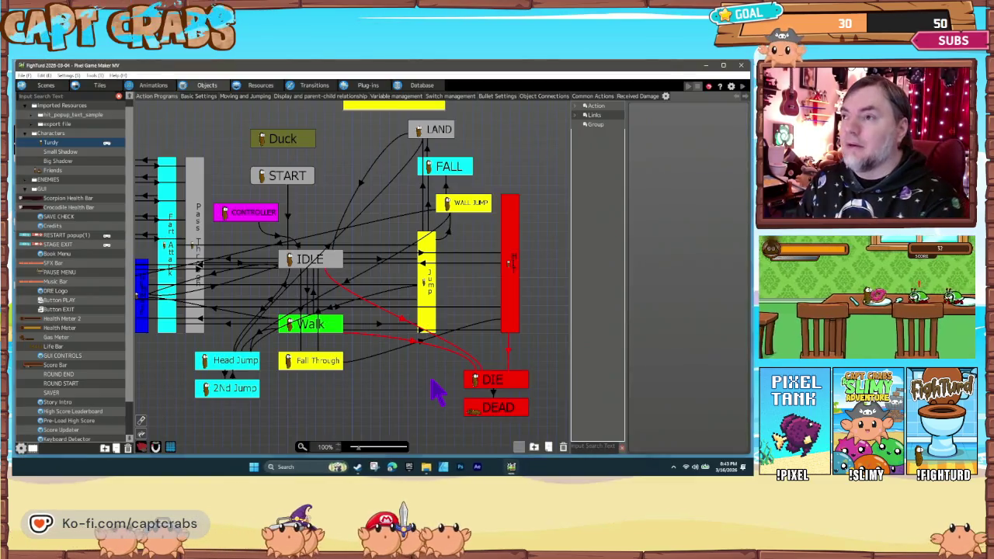
Review START's existing Change Switch/Variable action, then delete it.
click(283, 174)
double_click(666, 367)
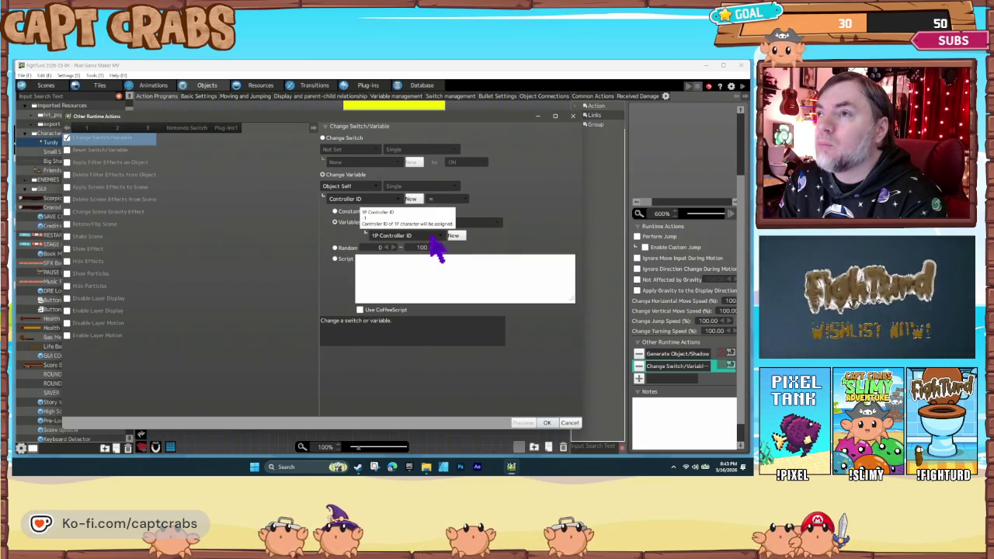
click(570, 423)
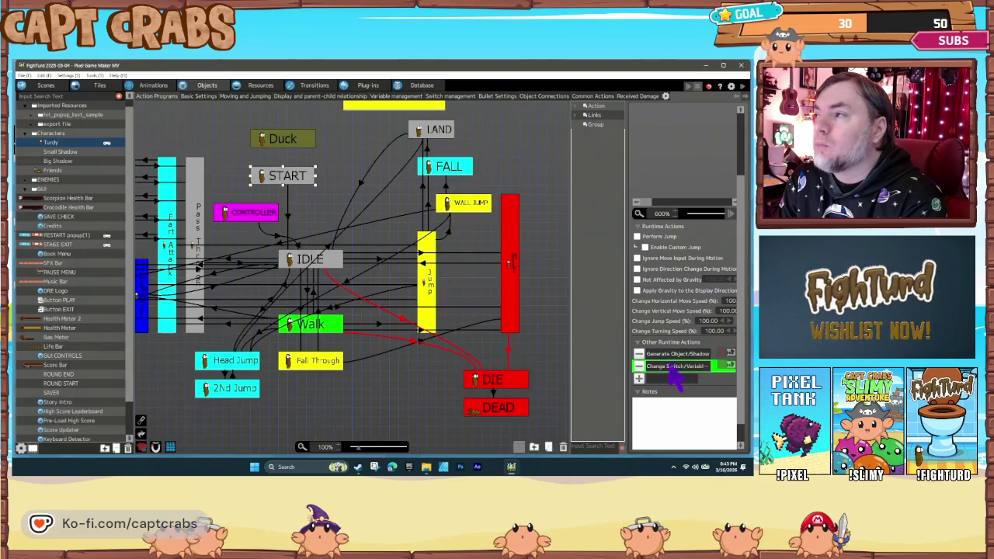
click(638, 365)
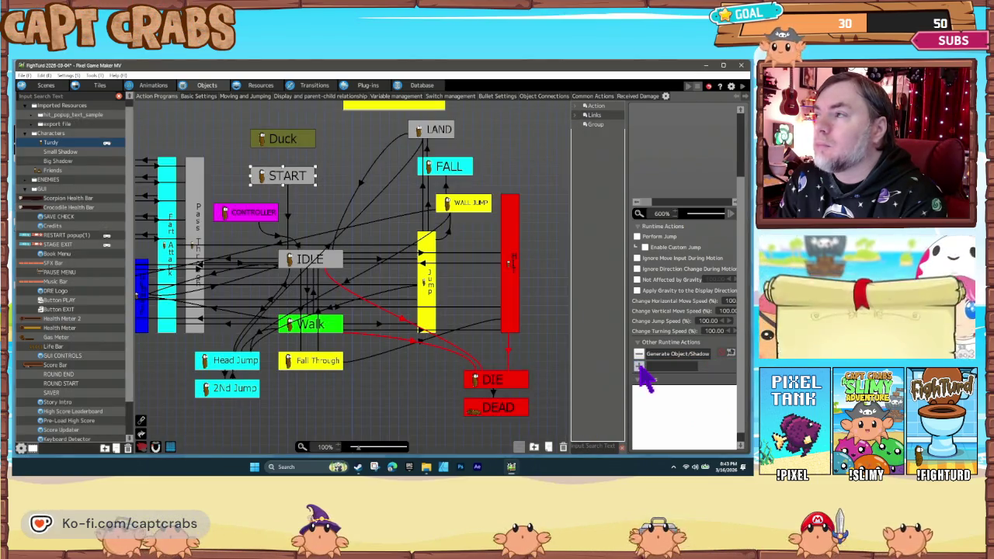
Add a new Change Variable action targeting the object's own Player Detection variable.
click(638, 366)
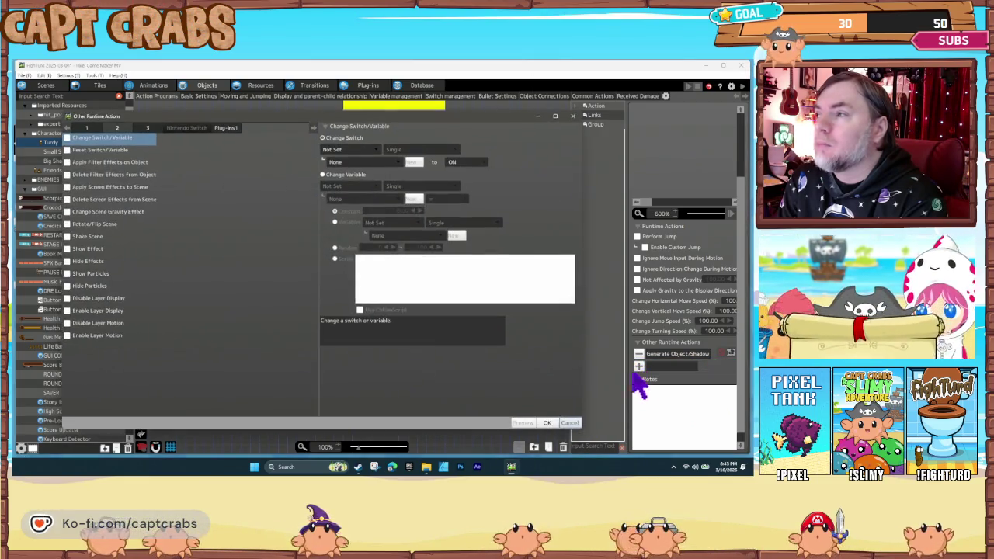
click(346, 150)
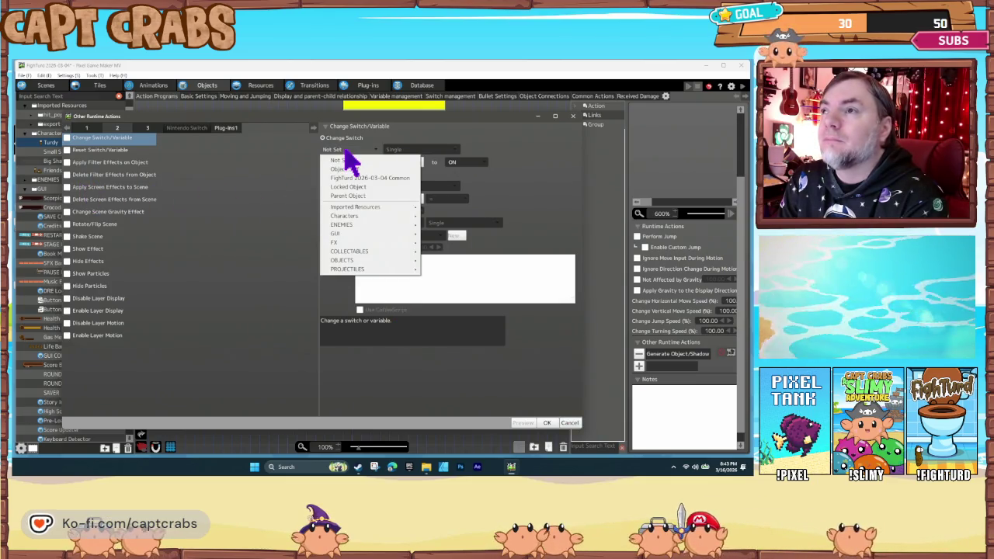
click(371, 178)
click(352, 163)
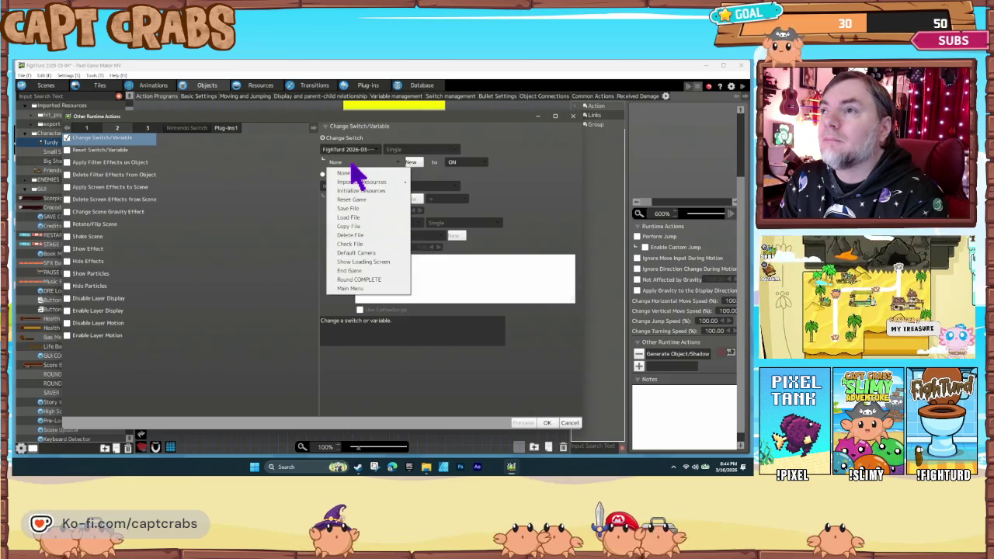
click(350, 173)
click(351, 188)
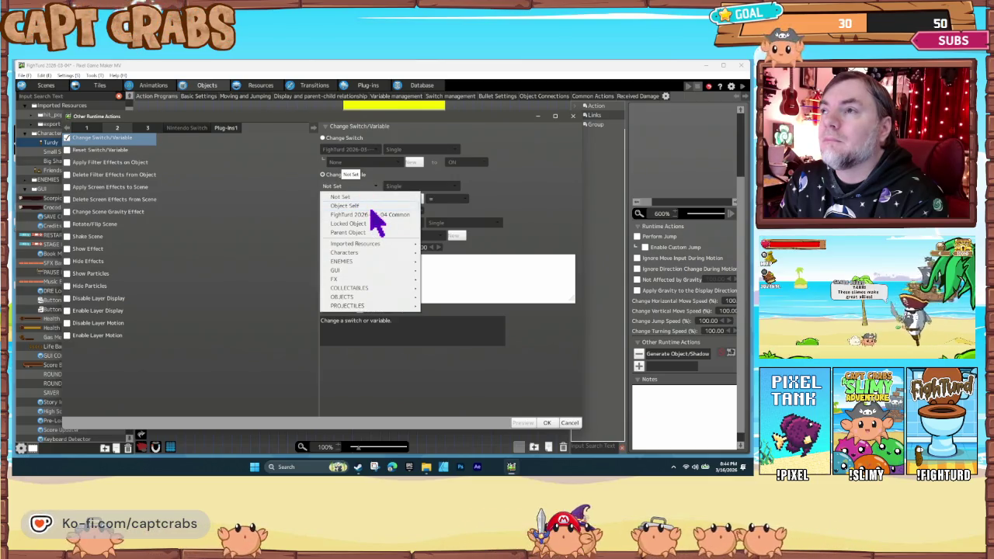
click(371, 207)
click(359, 200)
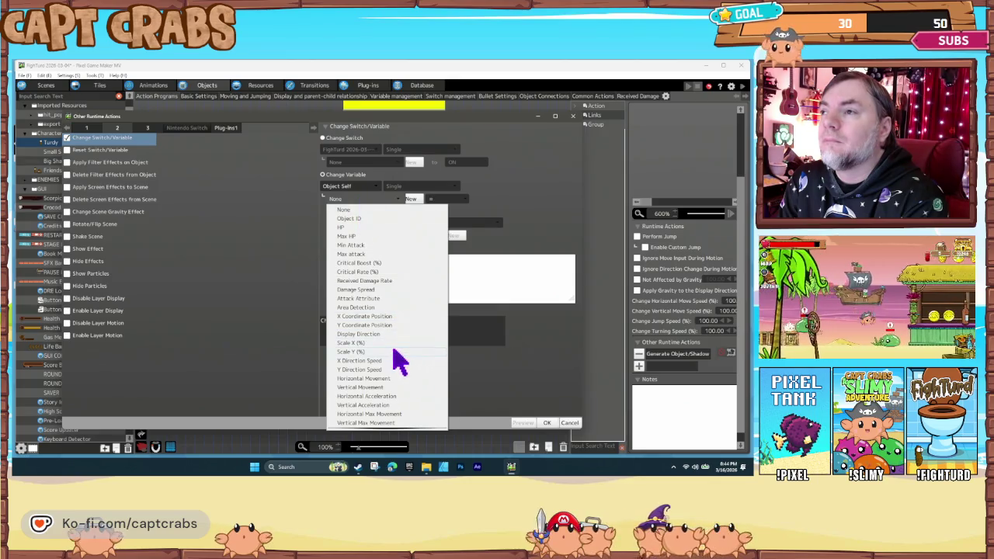
scroll(393, 353, down, 1)
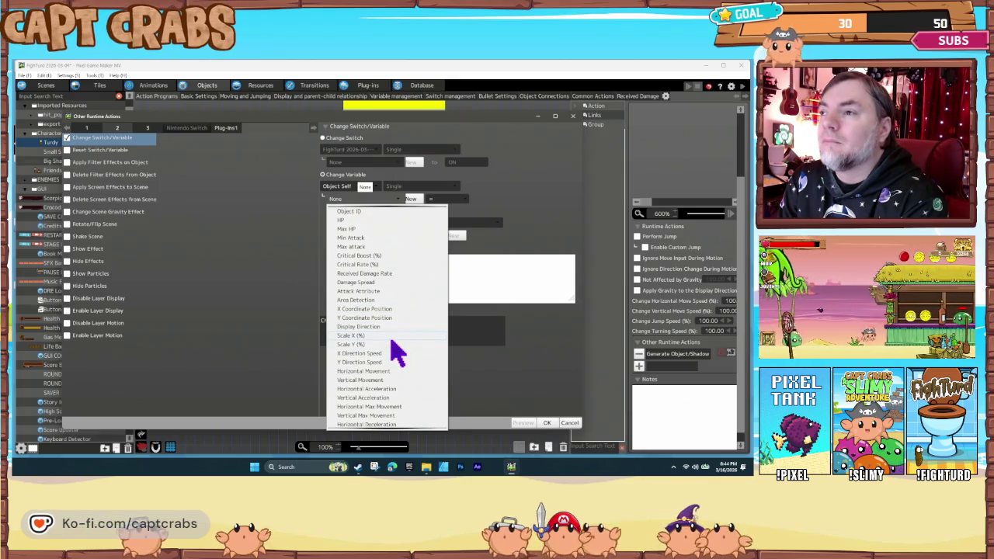
scroll(393, 353, down, 4)
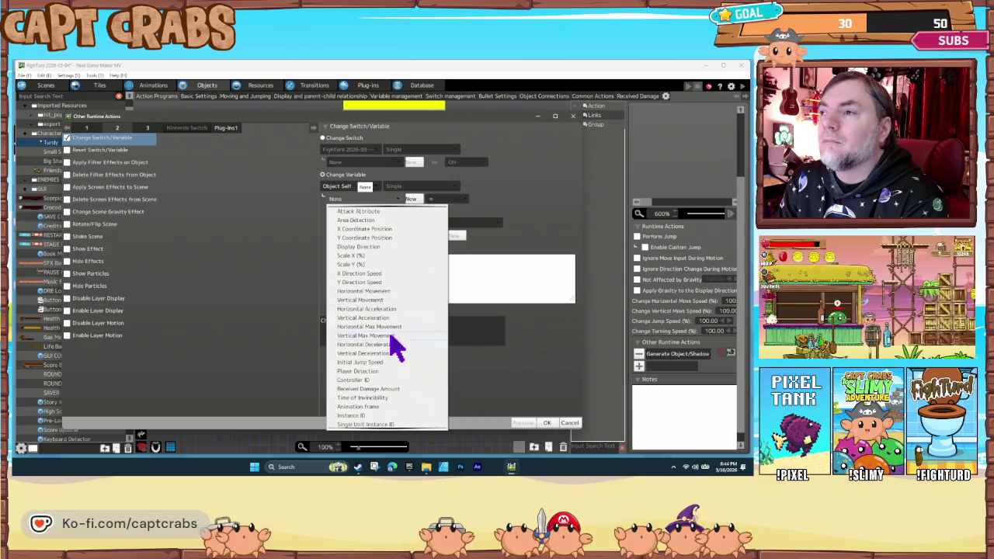
click(389, 344)
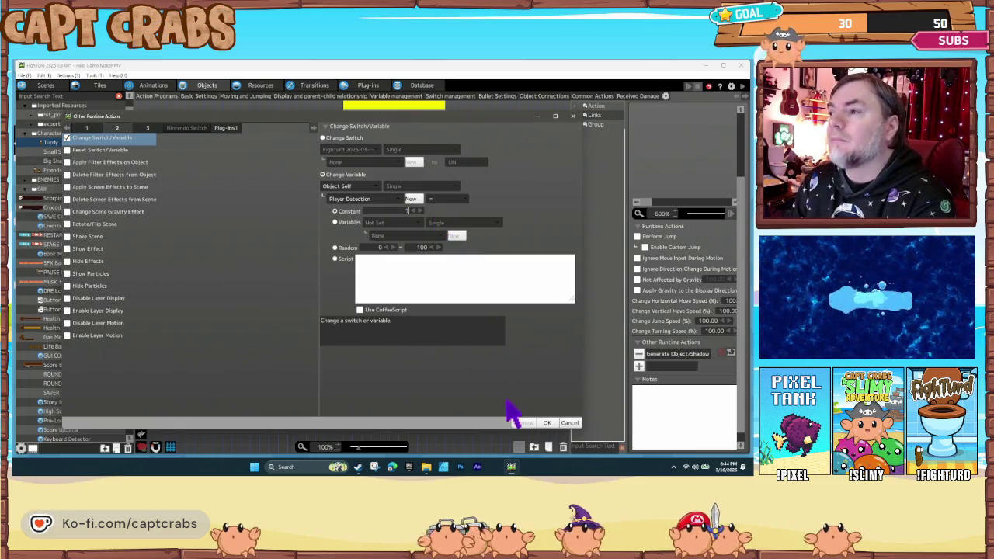
click(548, 424)
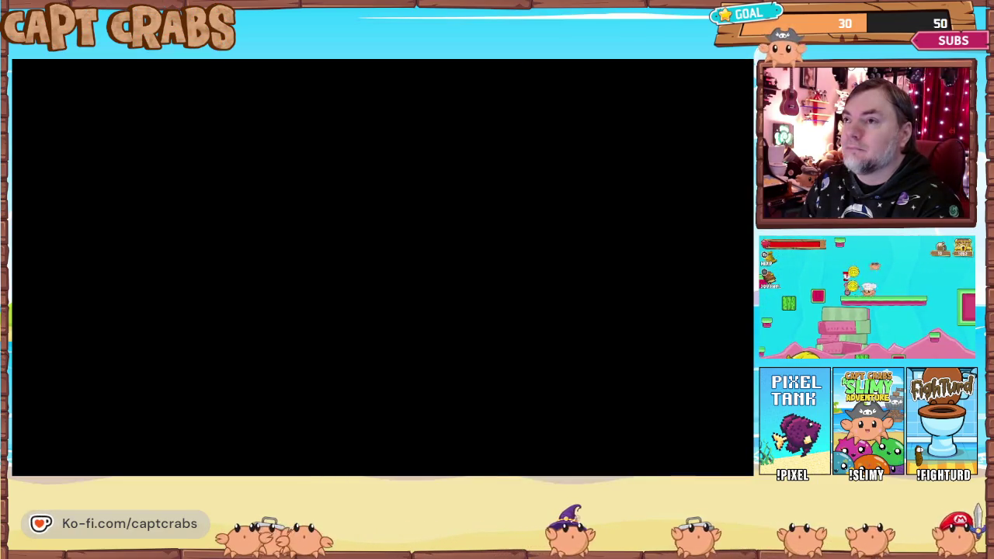
key(Right)
key(Left)
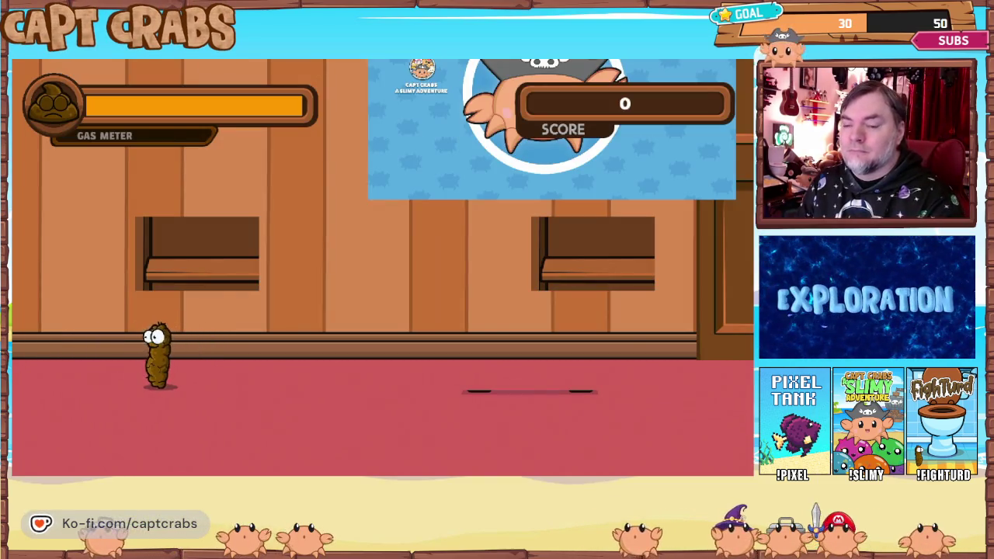
key(Escape)
key(Down)
key(Down)
key(Down)
key(Down)
key(Return)
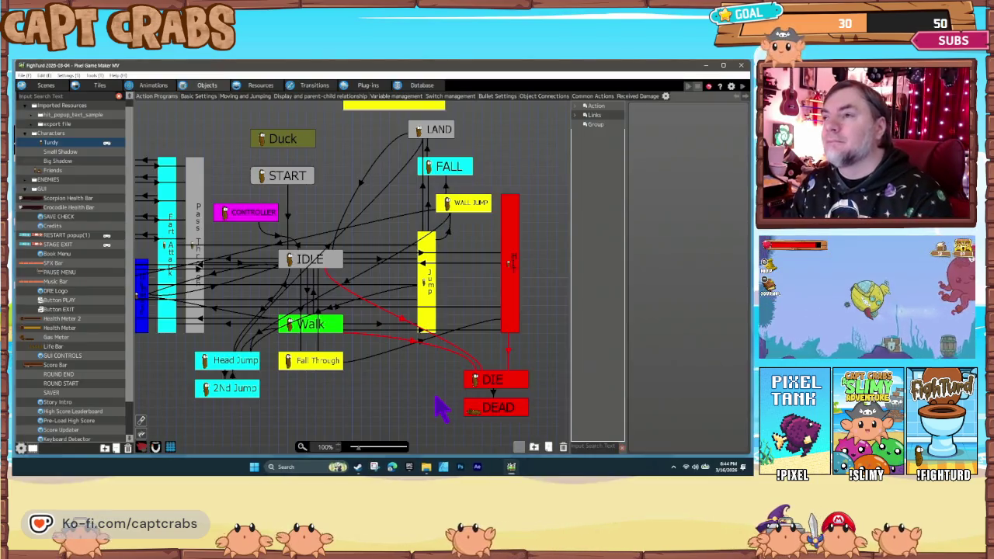
Switch START's variable action from Player Detection to Controller ID and close the editor.
click(287, 182)
double_click(674, 367)
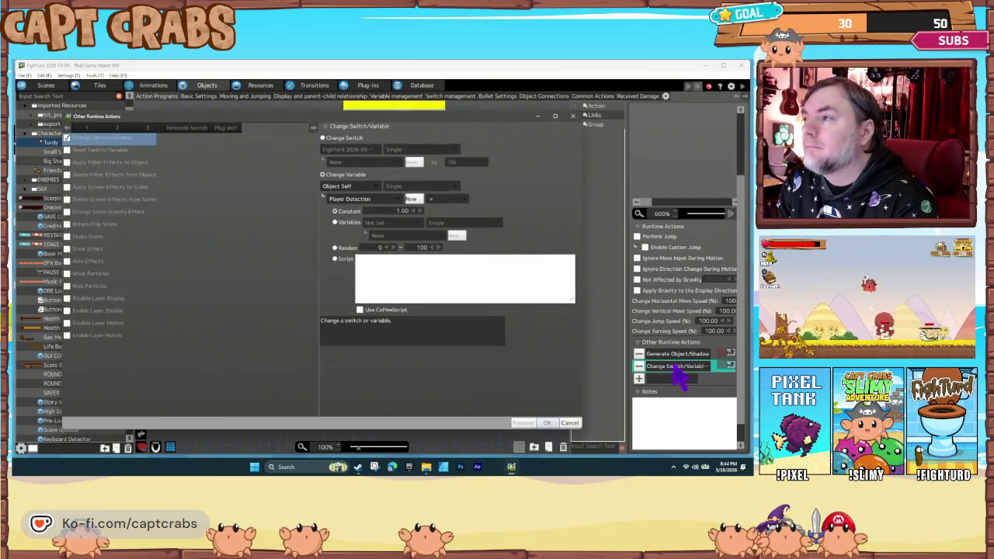
click(380, 200)
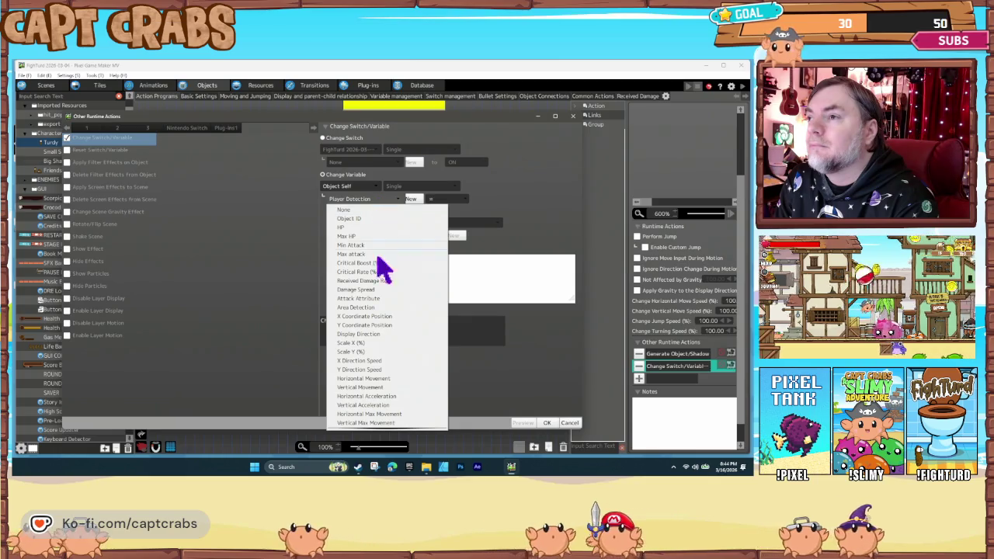
scroll(395, 342, down, 4)
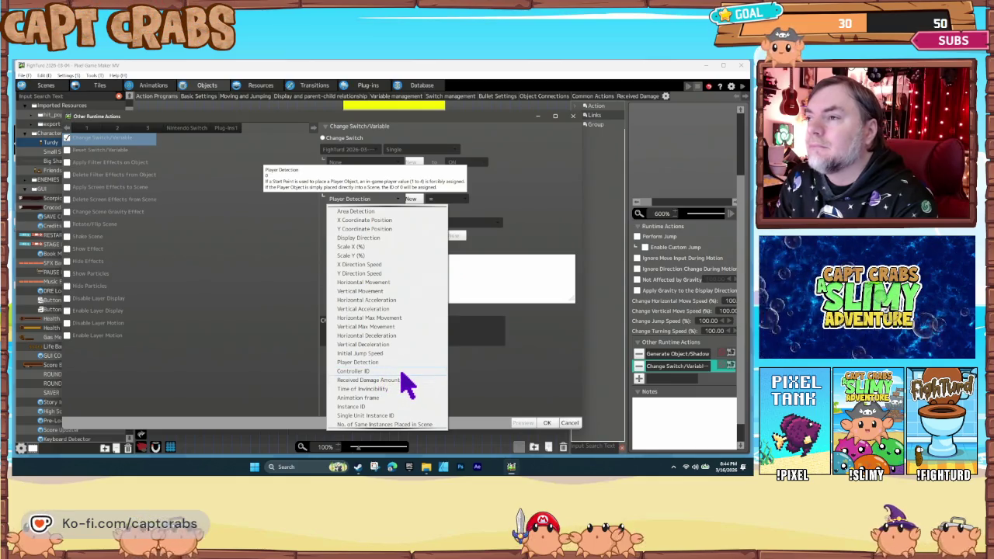
click(400, 372)
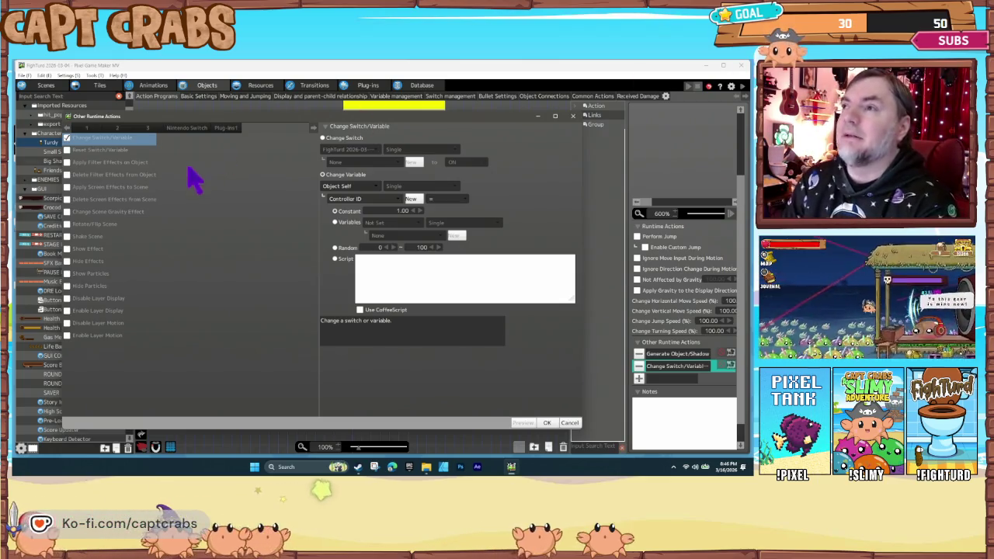
click(569, 424)
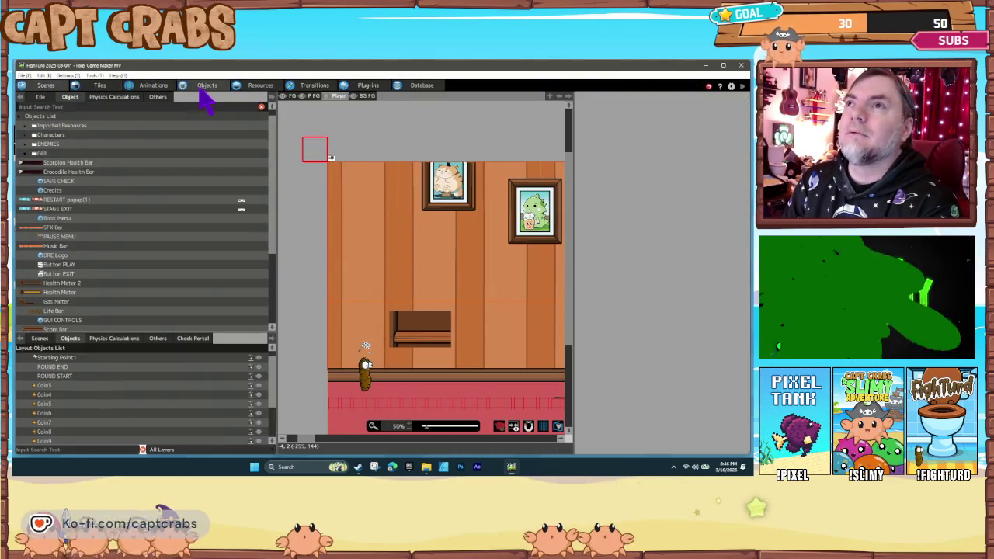
Open Keyboard Detector's state graph and inspect the DEFAULT-to-CONTROLLER variable condition.
click(204, 86)
scroll(122, 365, down, 3)
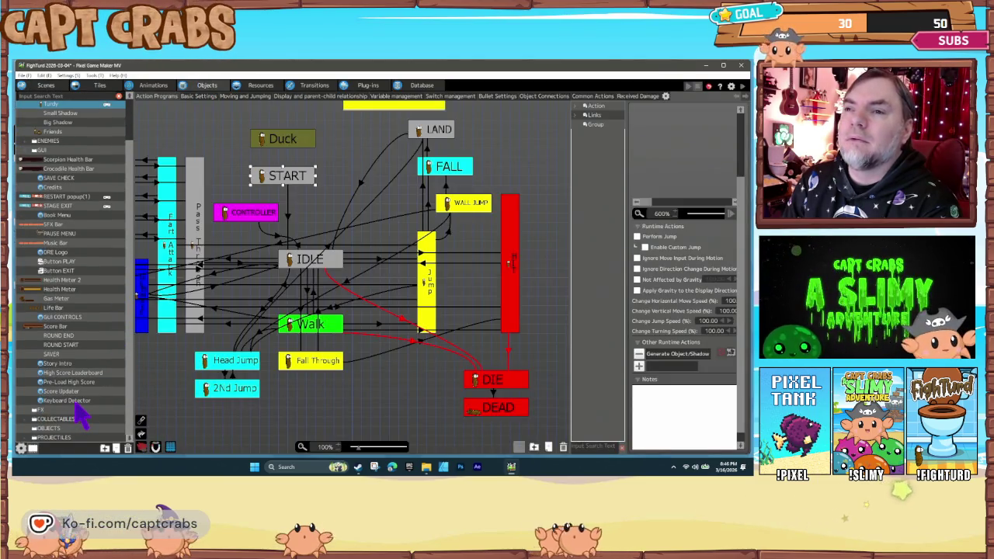
click(74, 401)
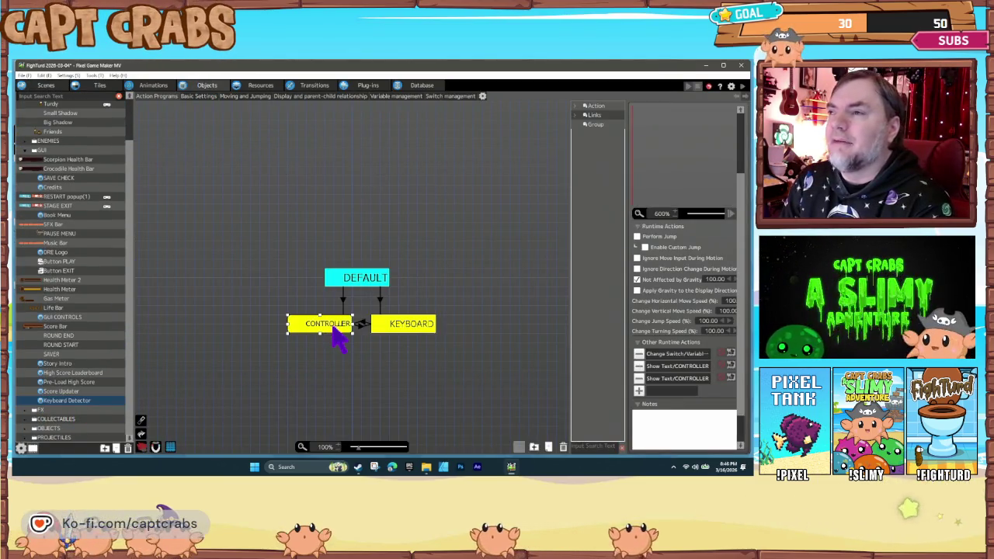
click(342, 296)
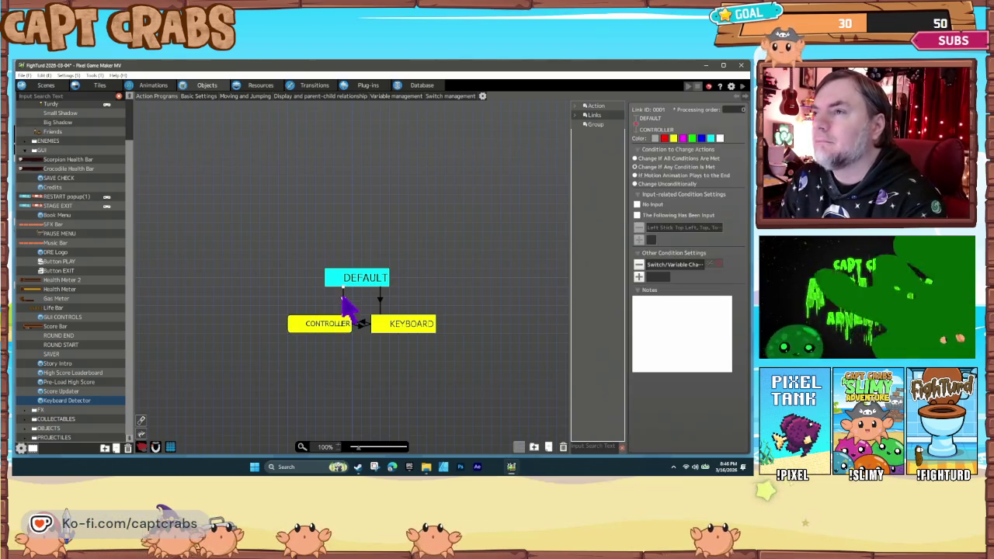
double_click(661, 264)
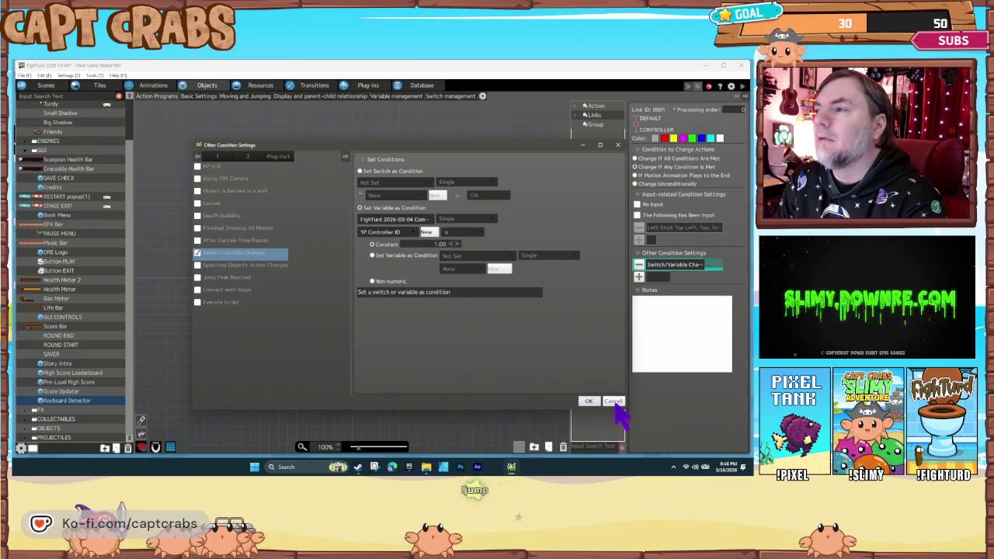
click(589, 400)
Inspect the DEFAULT-to-KEYBOARD condition and the links between KEYBOARD and CONTROLLER.
click(379, 296)
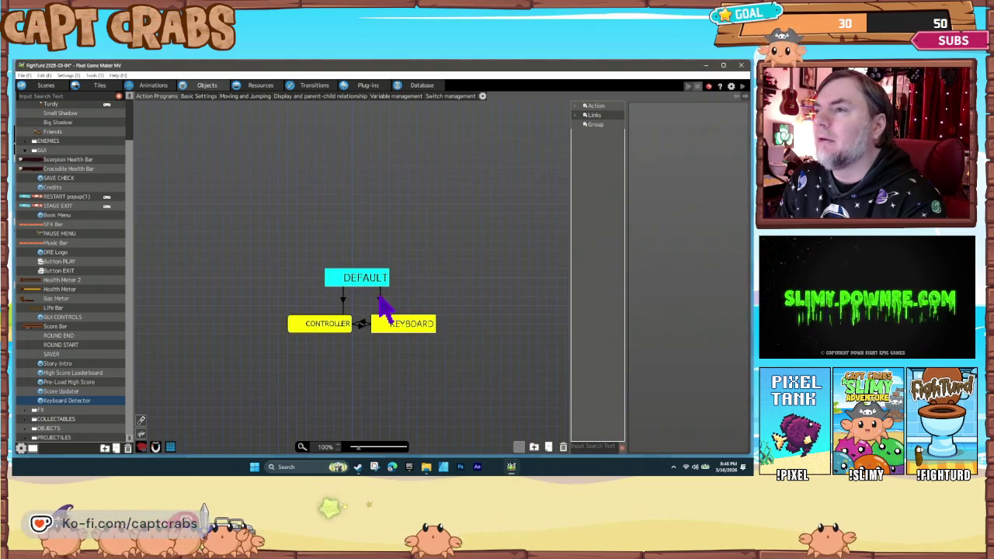
double_click(661, 263)
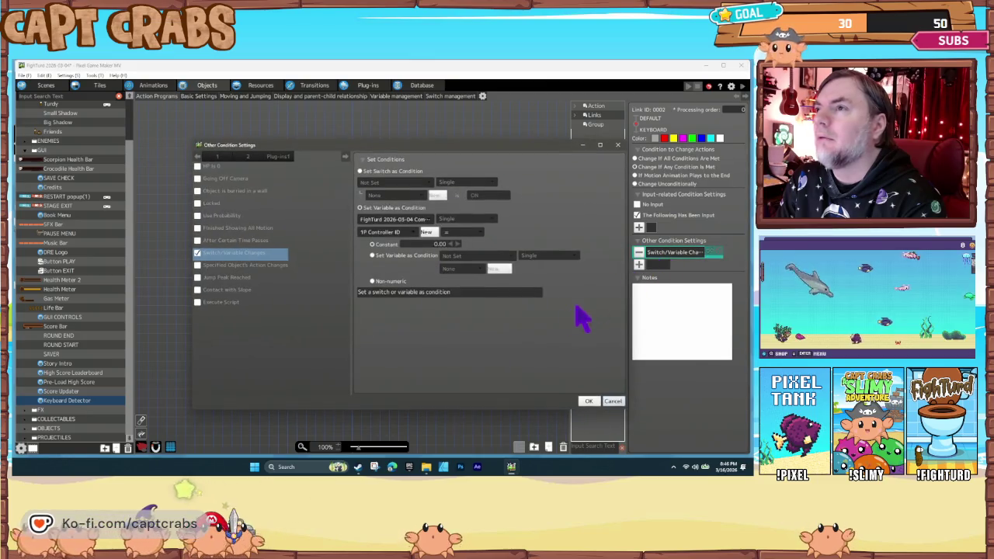
click(612, 402)
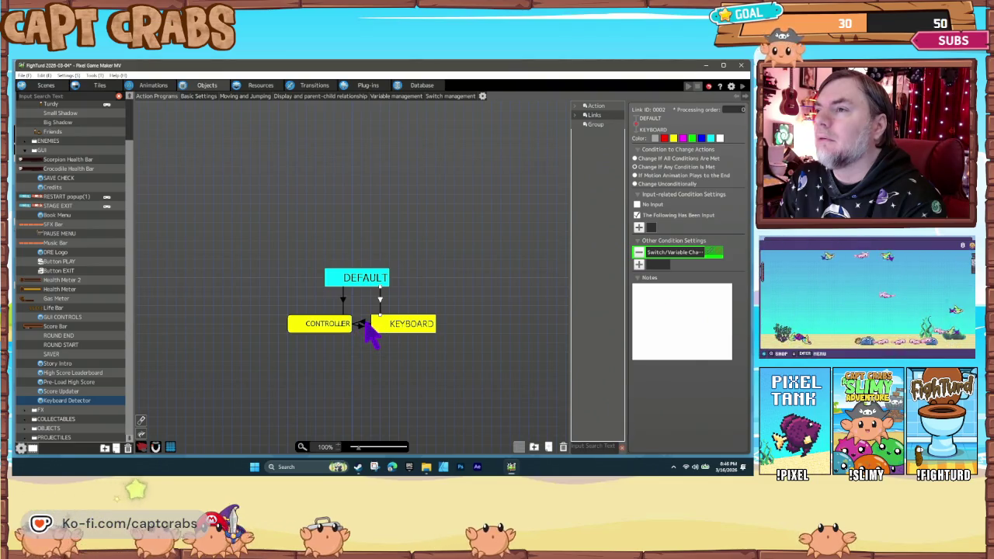
click(362, 325)
click(360, 326)
click(365, 326)
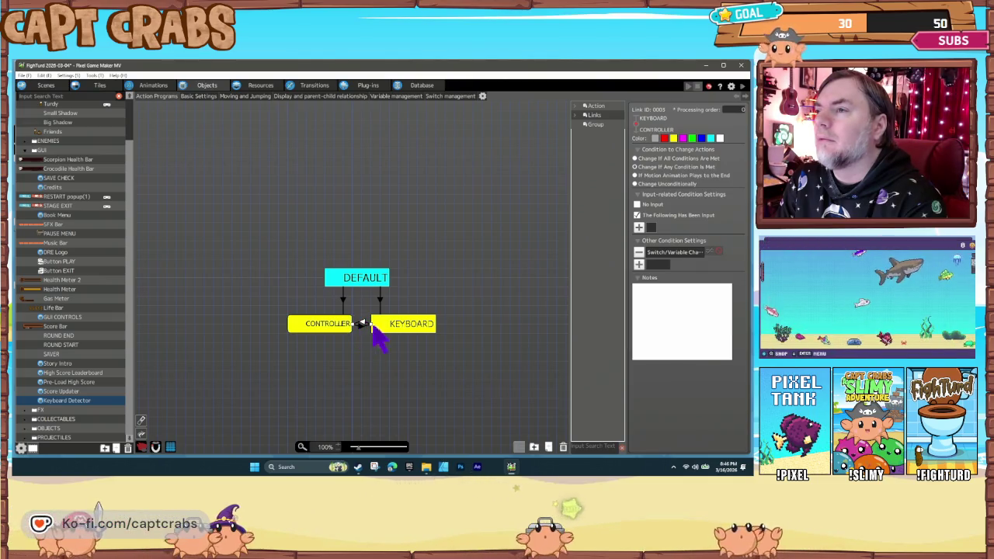
click(391, 329)
click(386, 358)
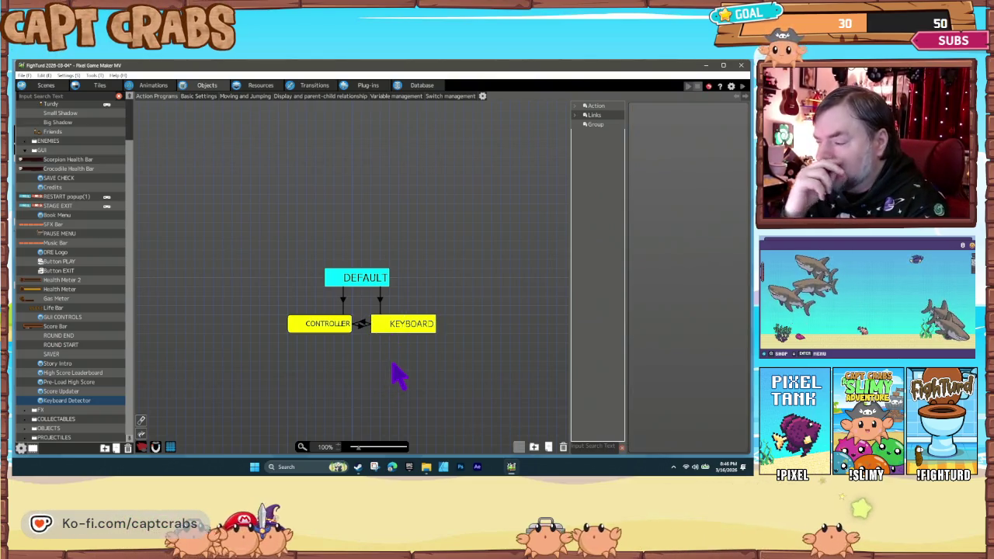
click(419, 330)
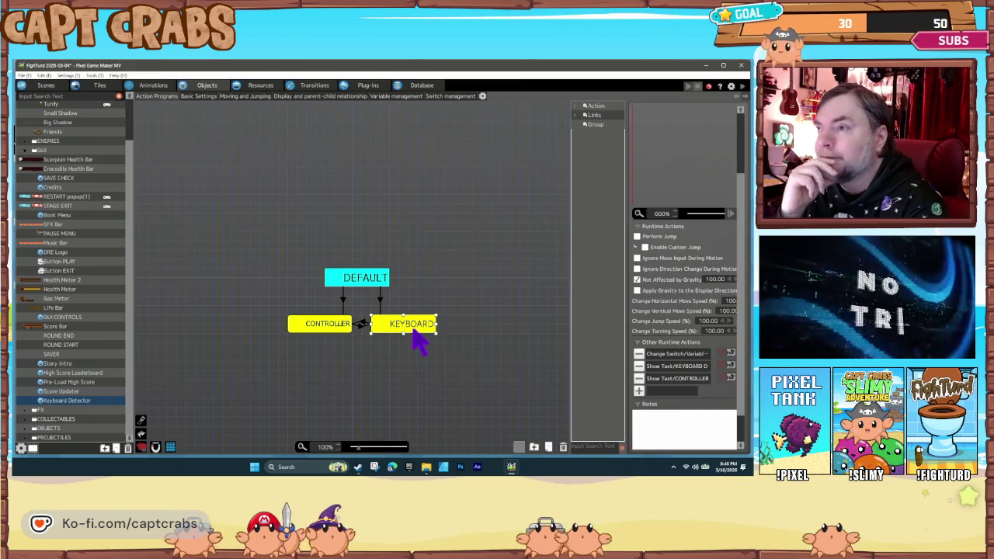
double_click(683, 354)
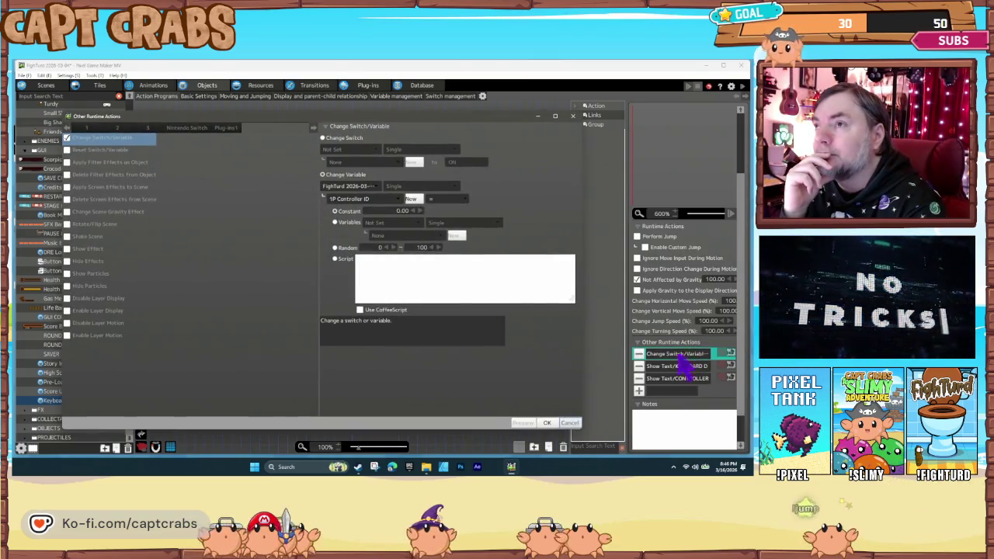
click(571, 424)
click(327, 327)
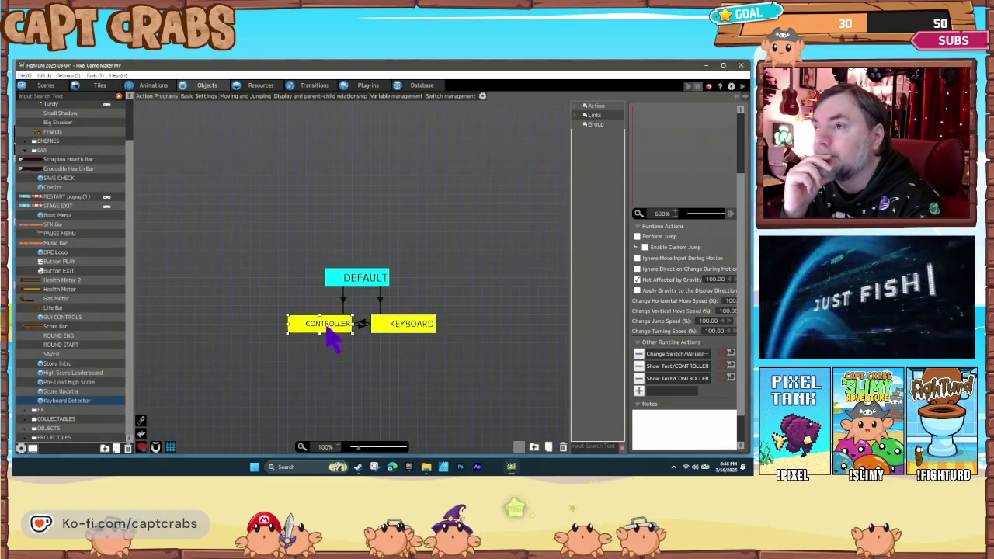
double_click(673, 355)
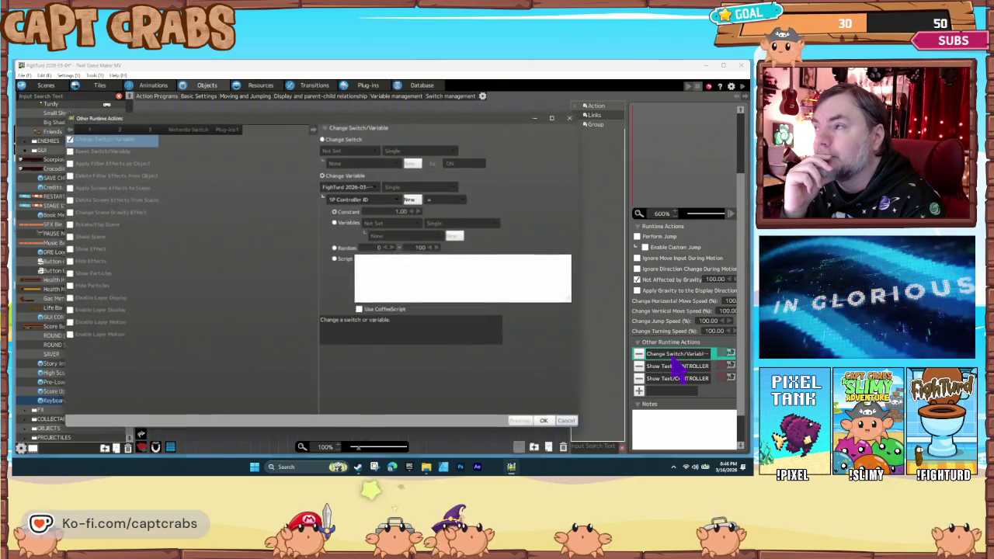
click(571, 424)
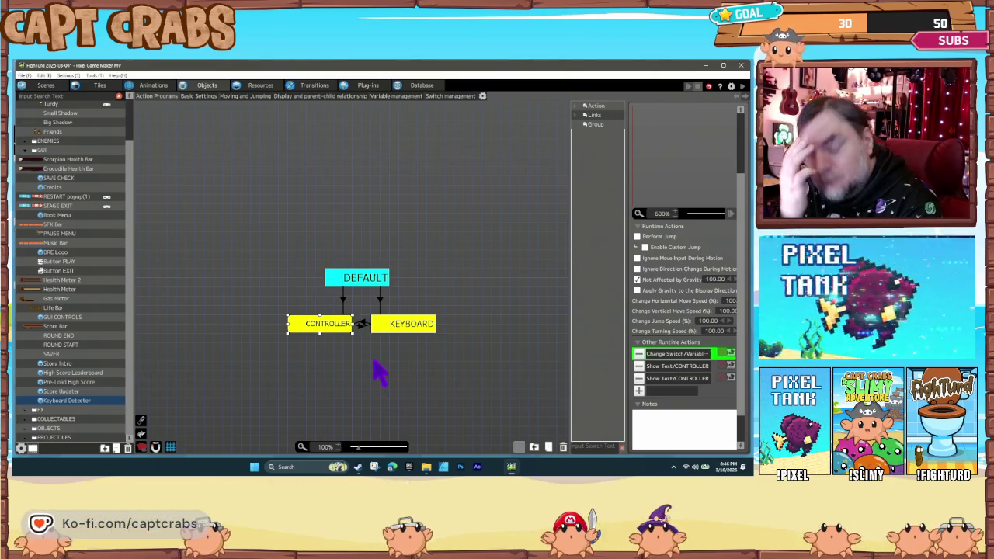
click(373, 364)
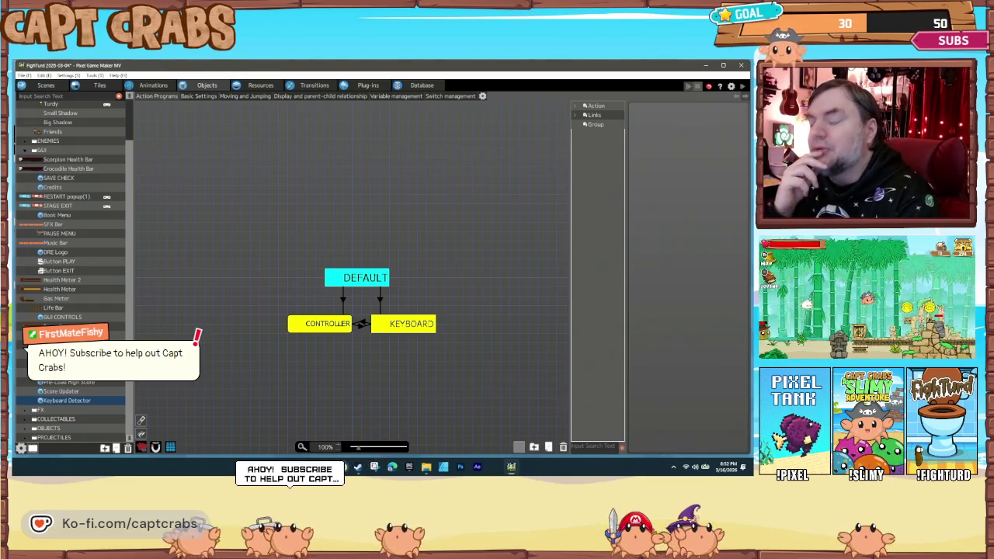
click(73, 75)
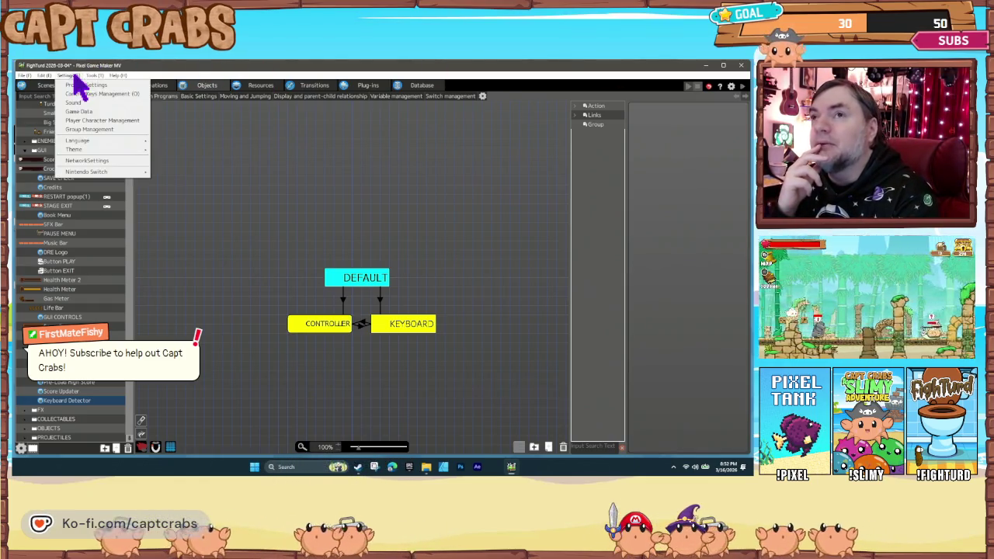
Check Player Character registration shows Turdy for 1P and 2P, then close Settings with OK.
click(77, 92)
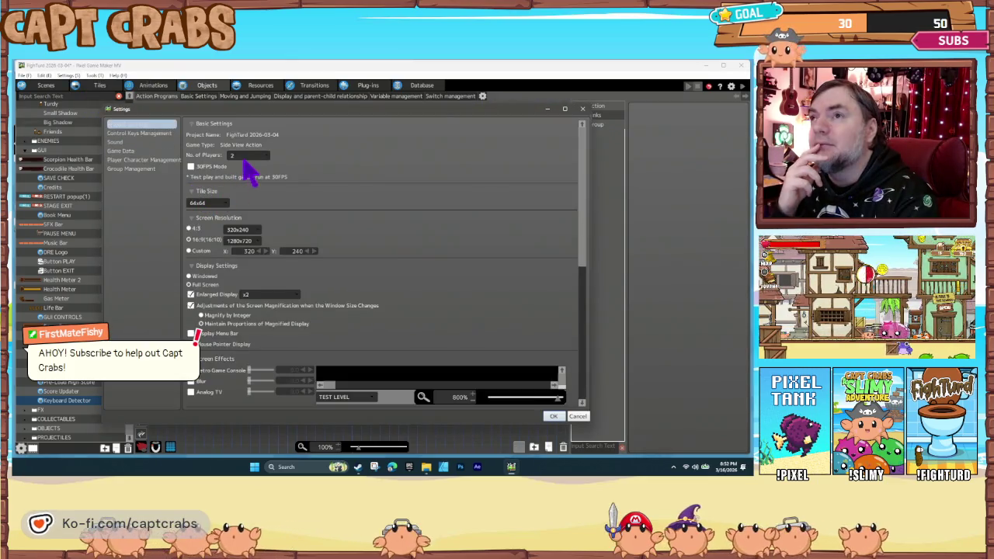
click(151, 159)
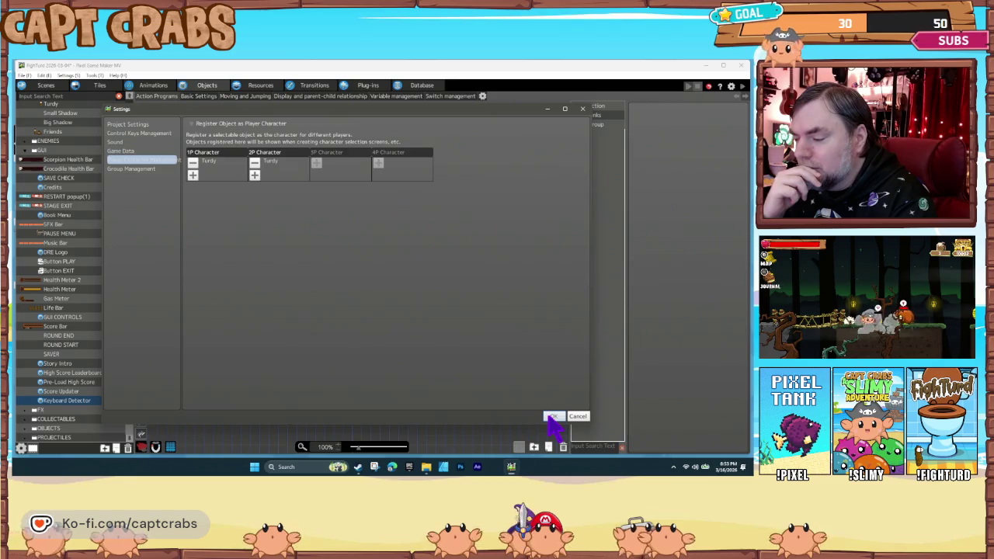
click(553, 417)
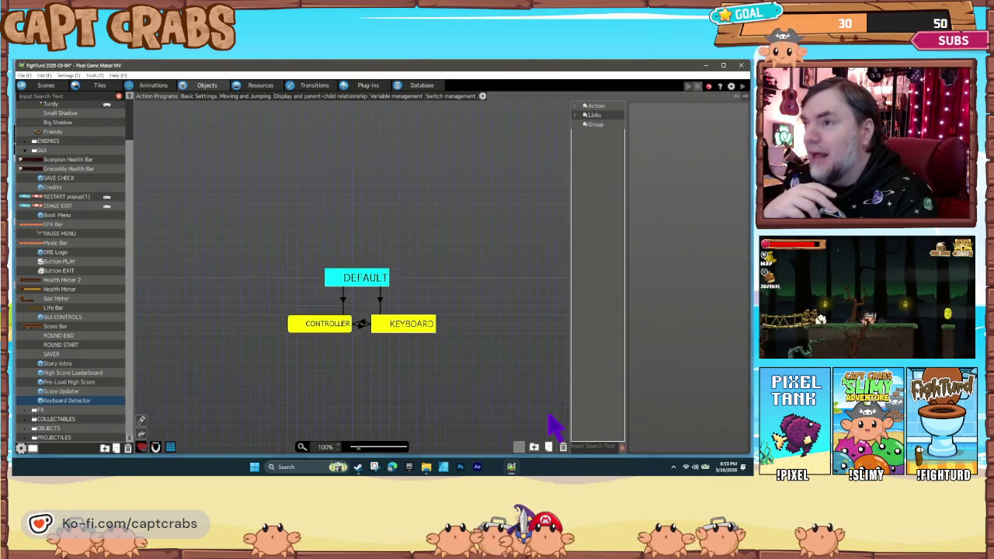
Open Turdy from the Characters list and pan its state graph into view.
scroll(84, 271, up, 3)
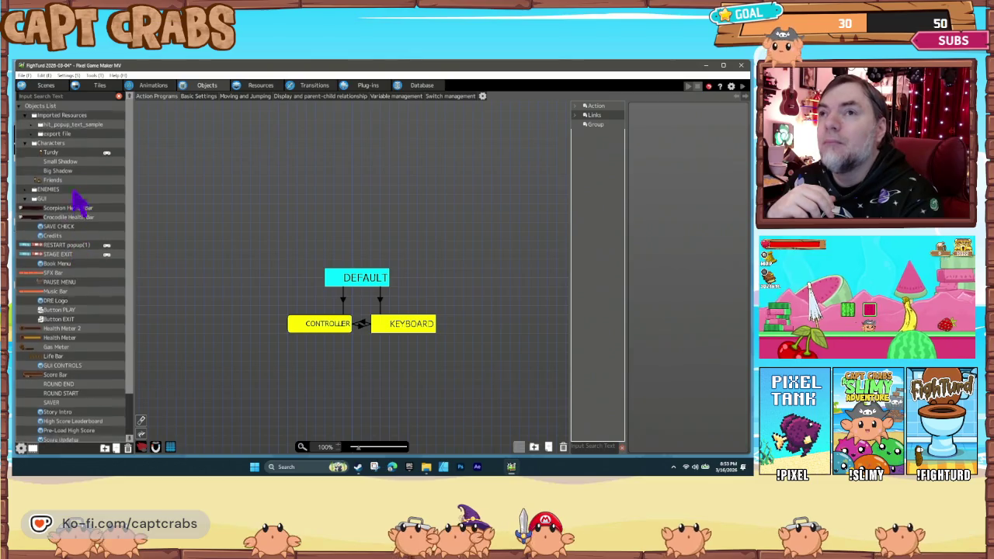
click(63, 152)
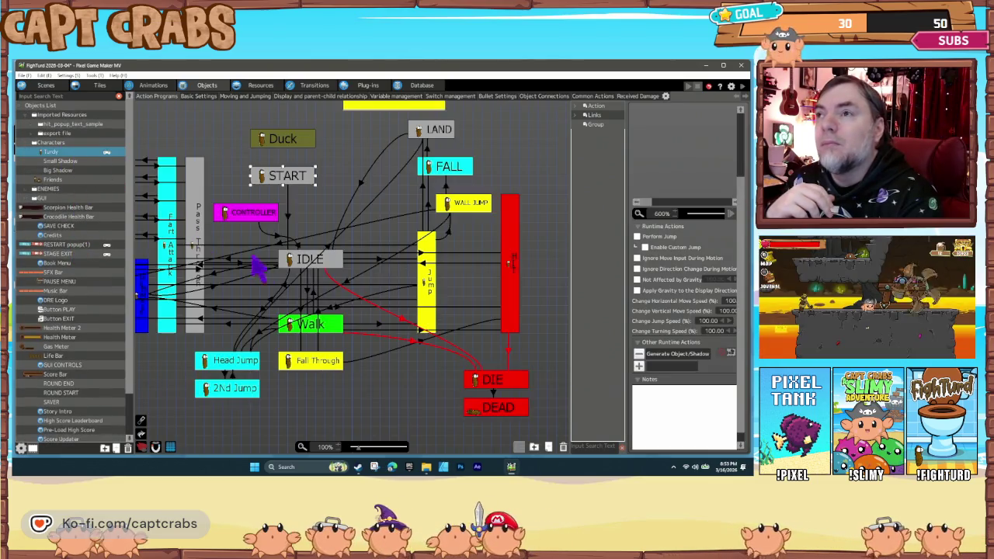
drag(275, 241, 338, 265)
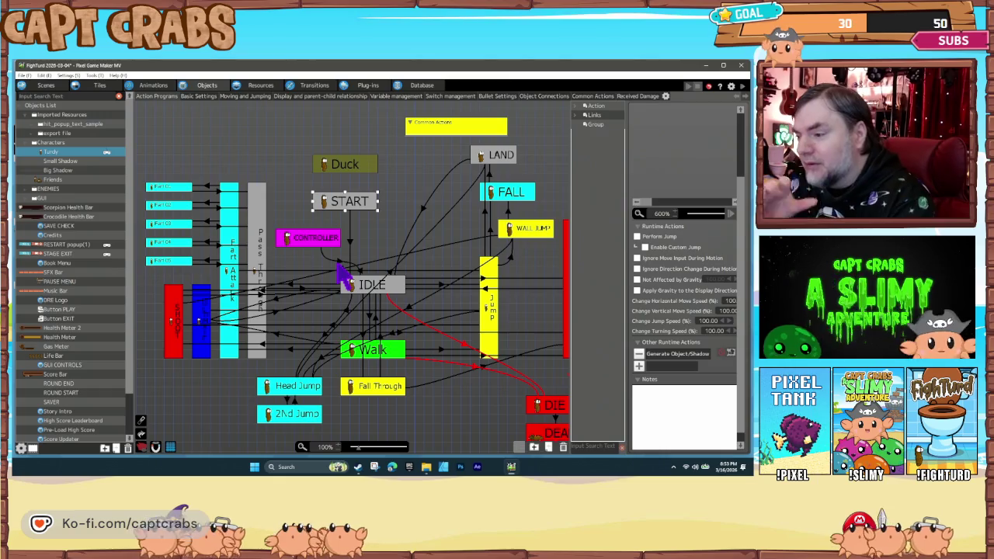
scroll(295, 191, up, 1)
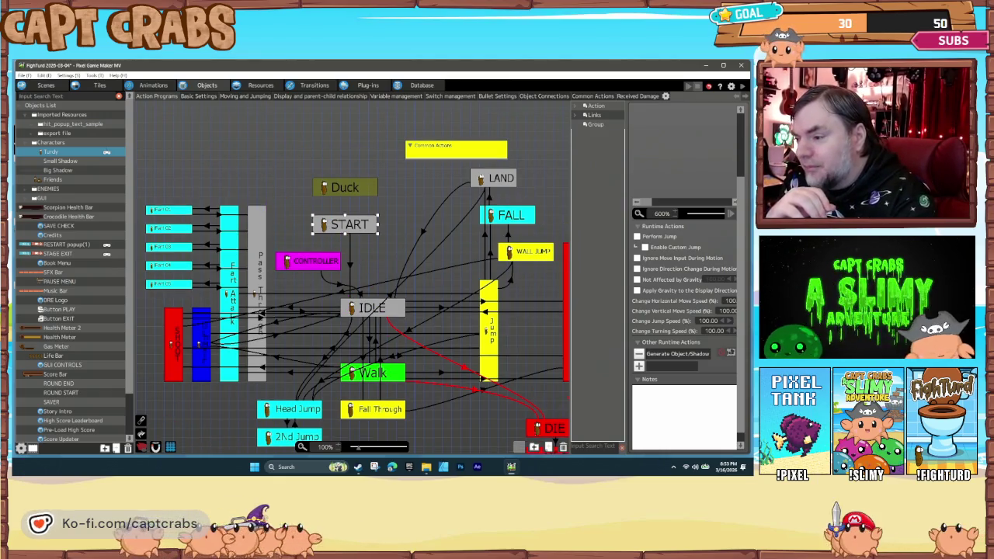
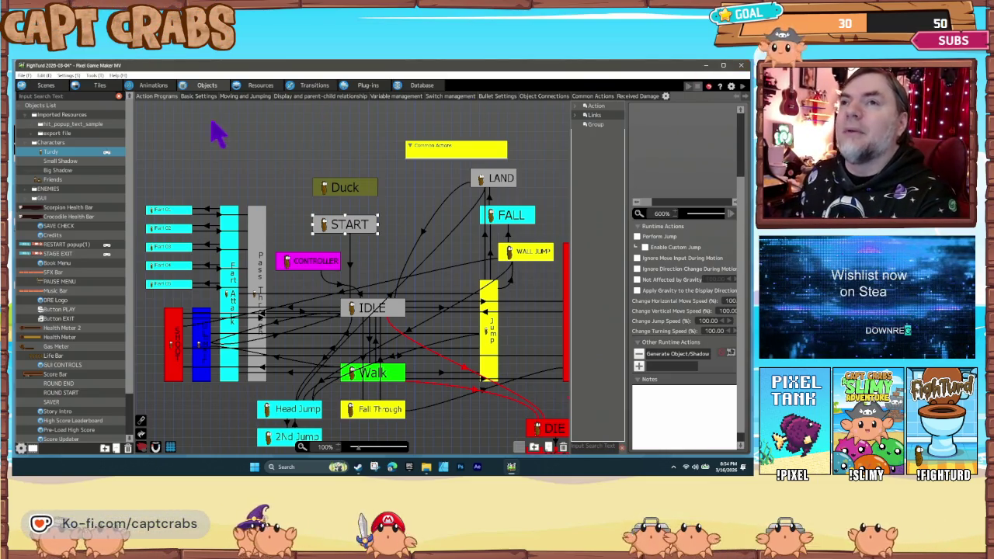
Add a 'Player 2' object to Characters in the Player Group, controlled by an input device.
right_click(68, 145)
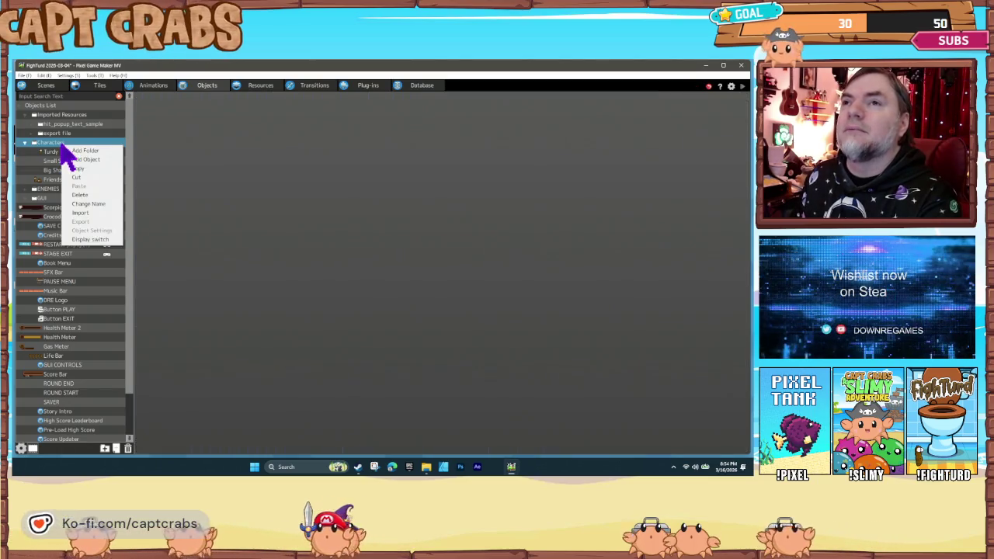
click(86, 159)
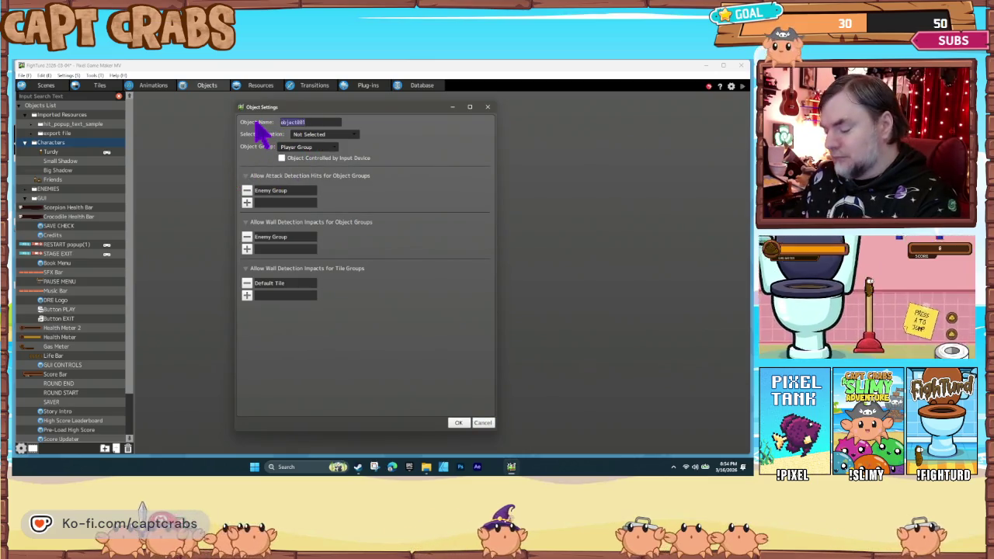
text(Player 2)
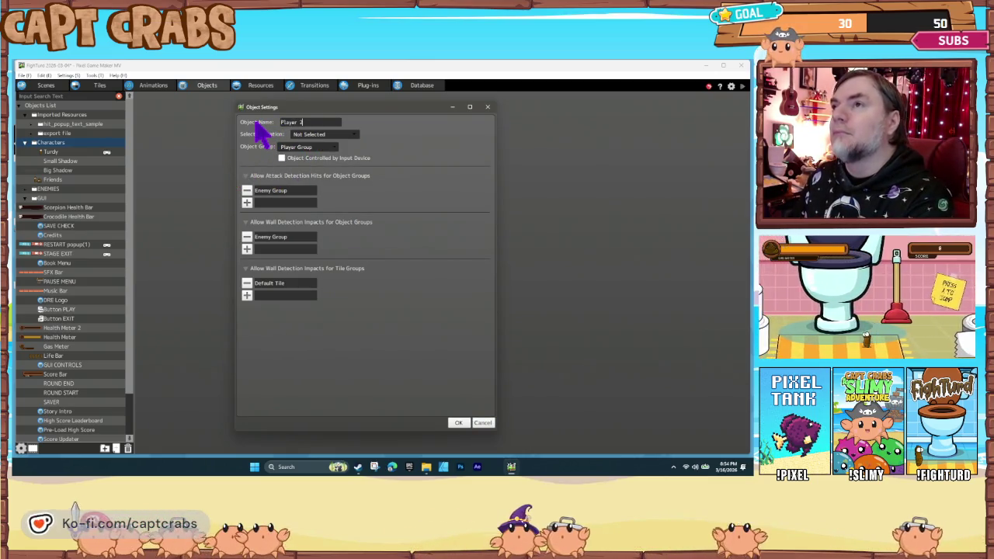
click(309, 147)
click(309, 147)
click(282, 158)
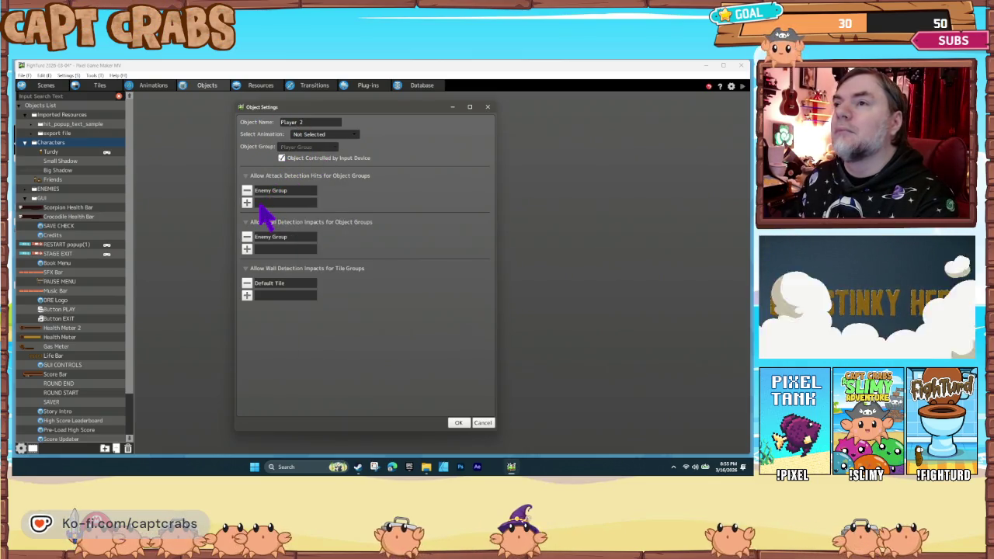
click(458, 424)
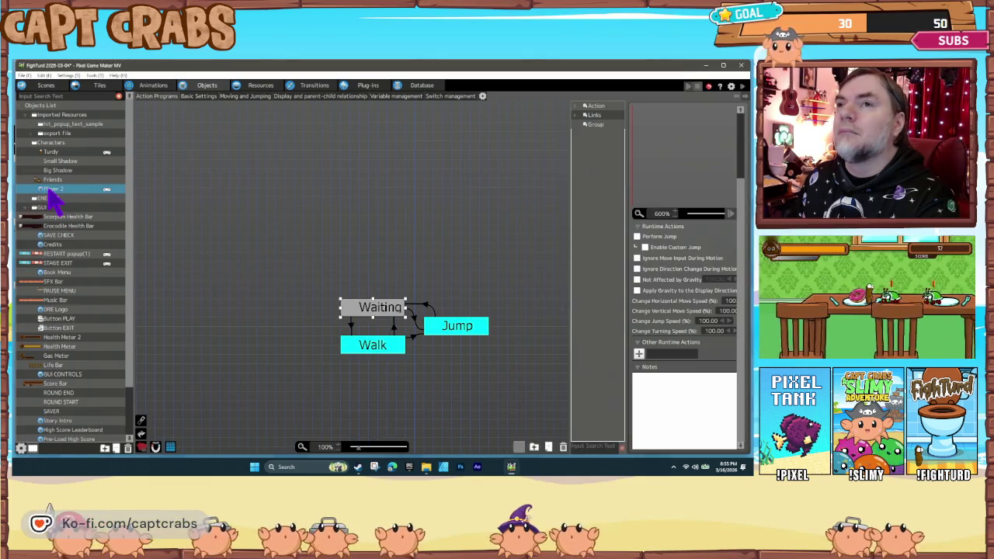
Move Player 2 under Turdy, delete its Jump and Walk states, and add a runtime action to Waiting.
drag(49, 192, 68, 158)
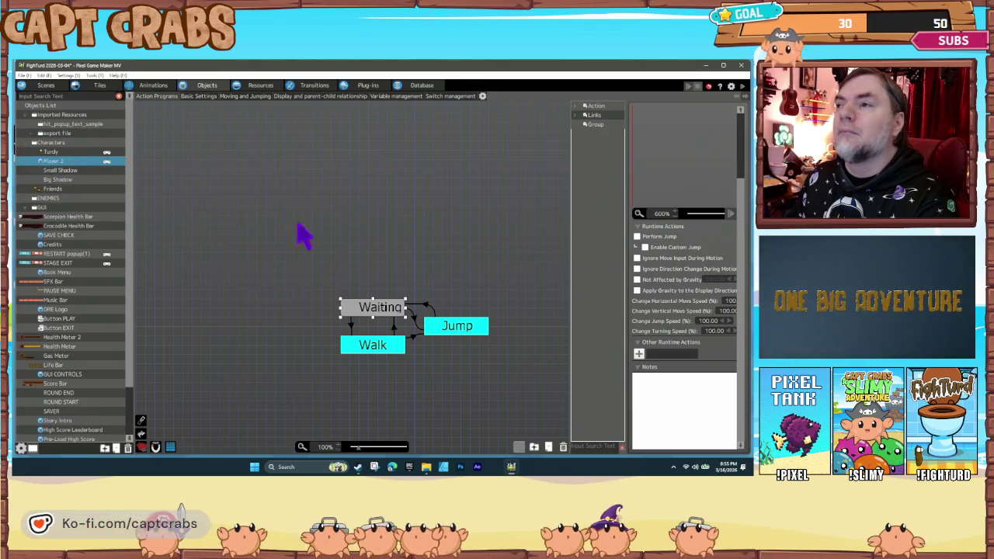
click(446, 327)
key(Delete)
click(380, 344)
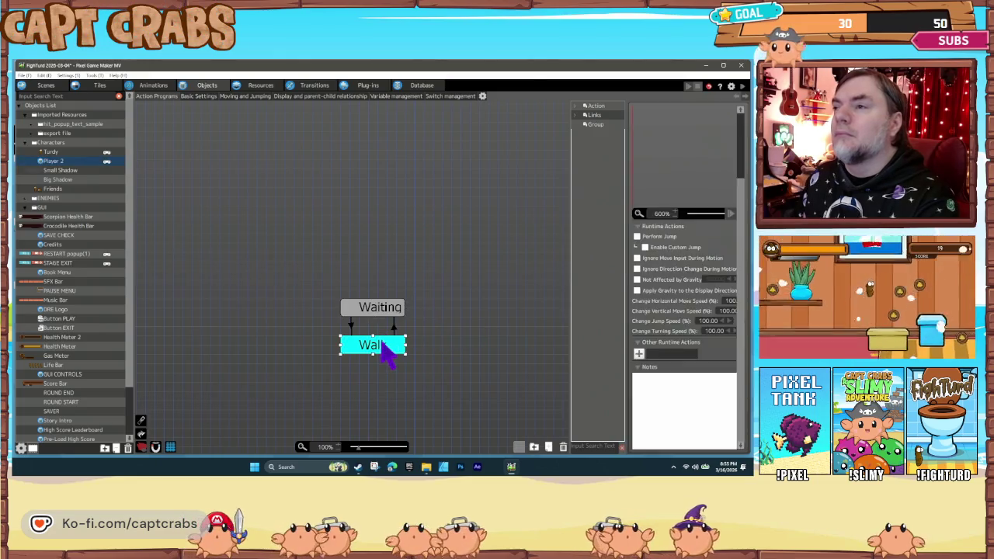
key(Delete)
click(375, 313)
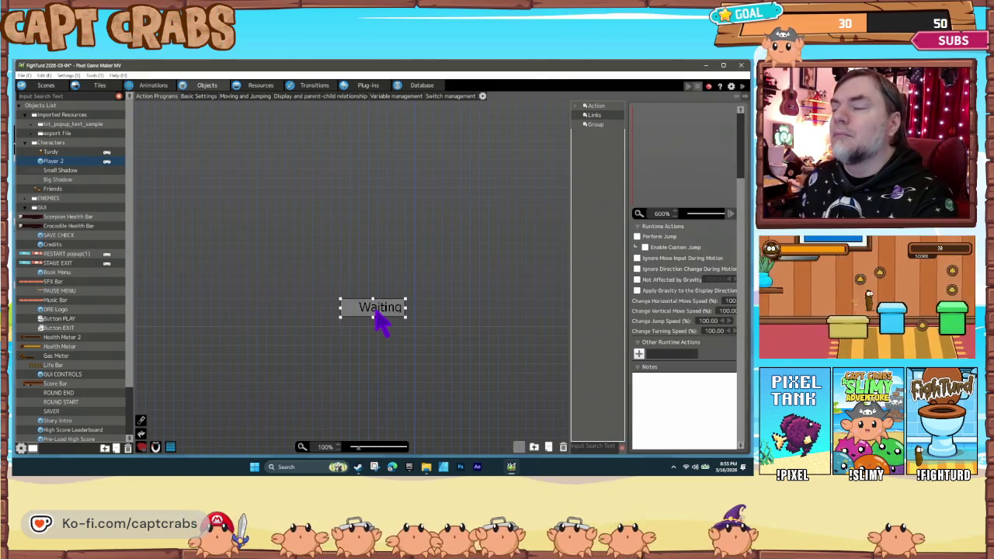
click(638, 355)
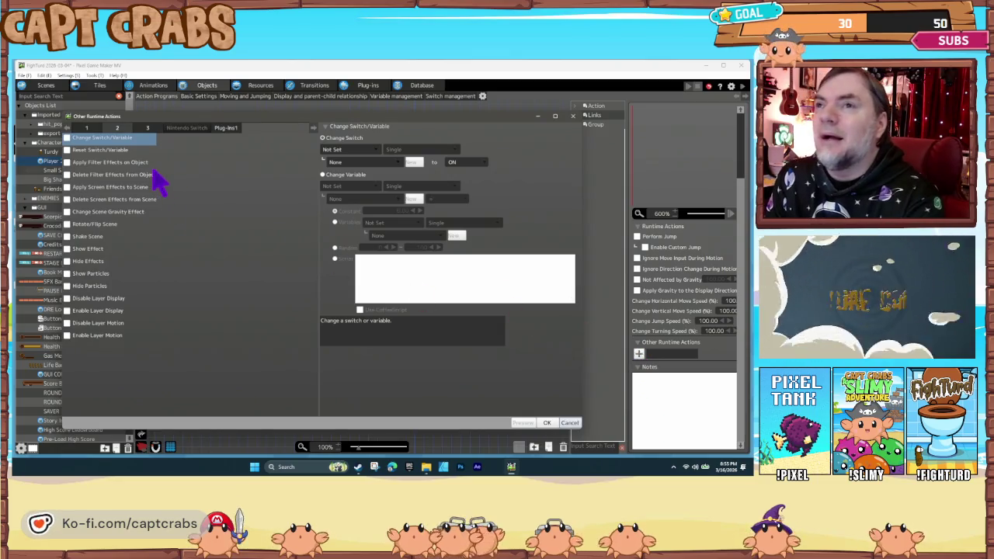
Add a Lock Object runtime action to Waiting that locks onto Characters > Turdy.
click(96, 129)
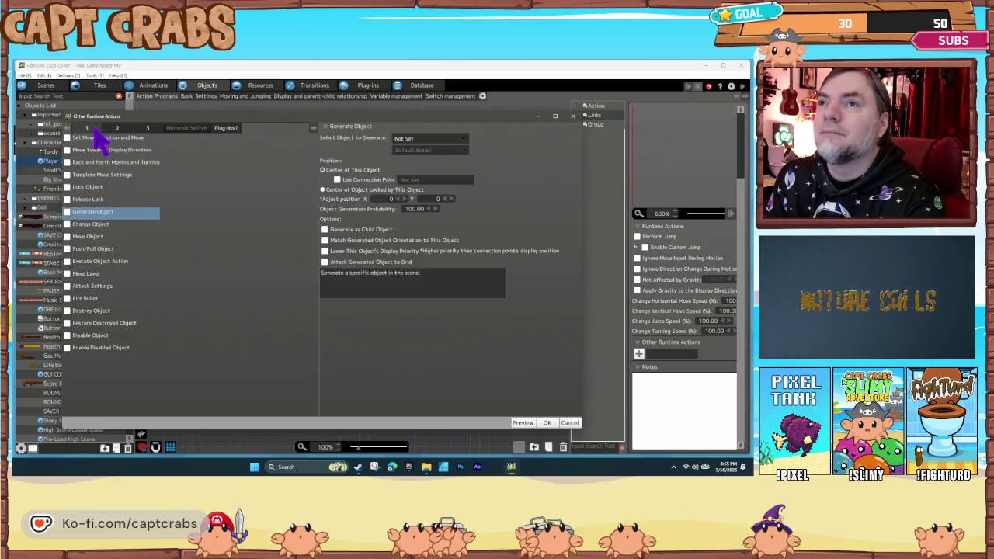
click(76, 188)
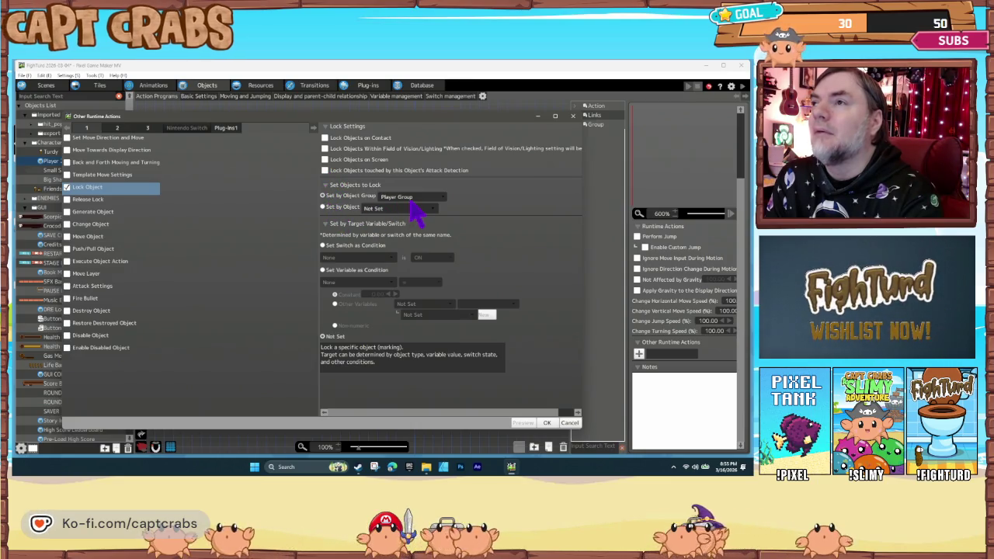
click(388, 209)
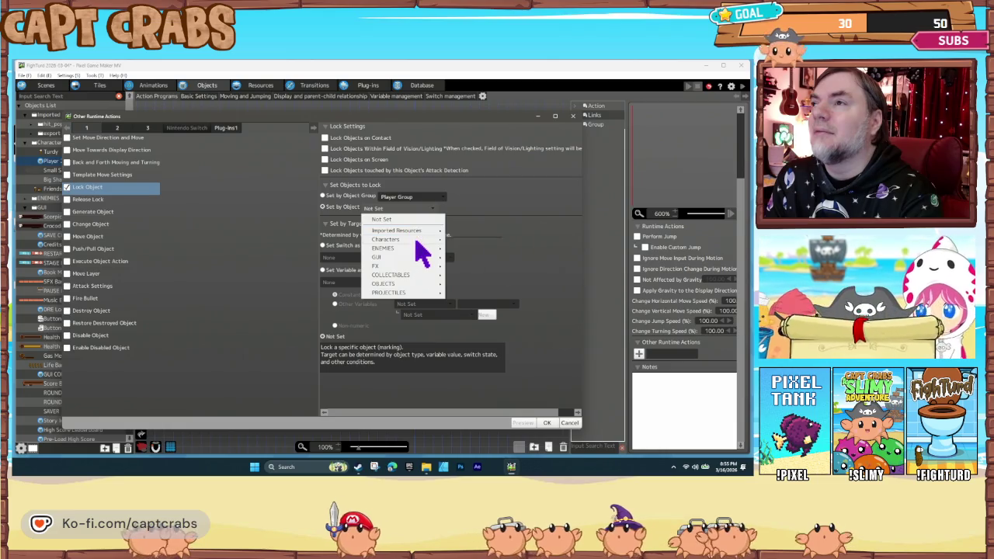
mouse_move(420, 247)
click(469, 243)
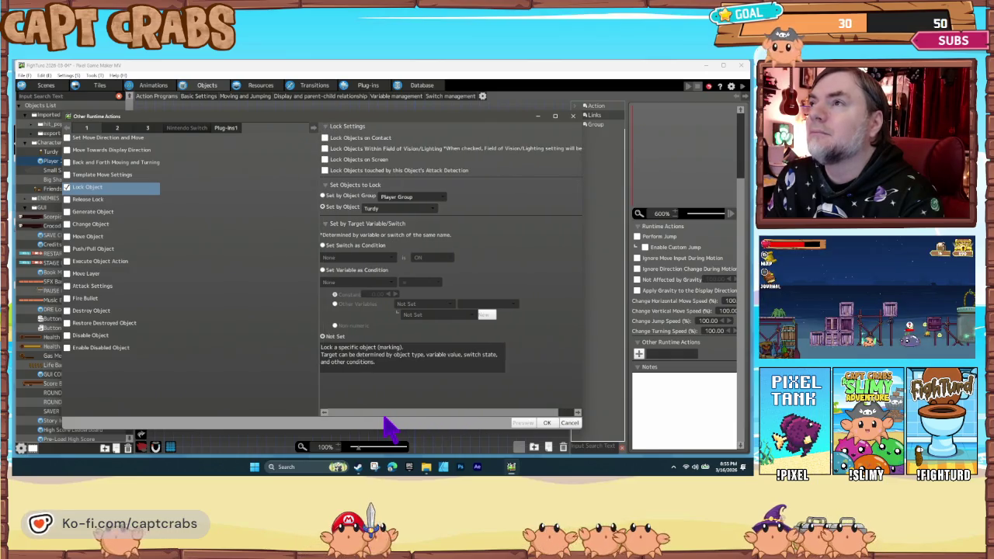
mouse_move(412, 414)
mouse_down()
mouse_move(429, 415)
mouse_move(379, 414)
mouse_up()
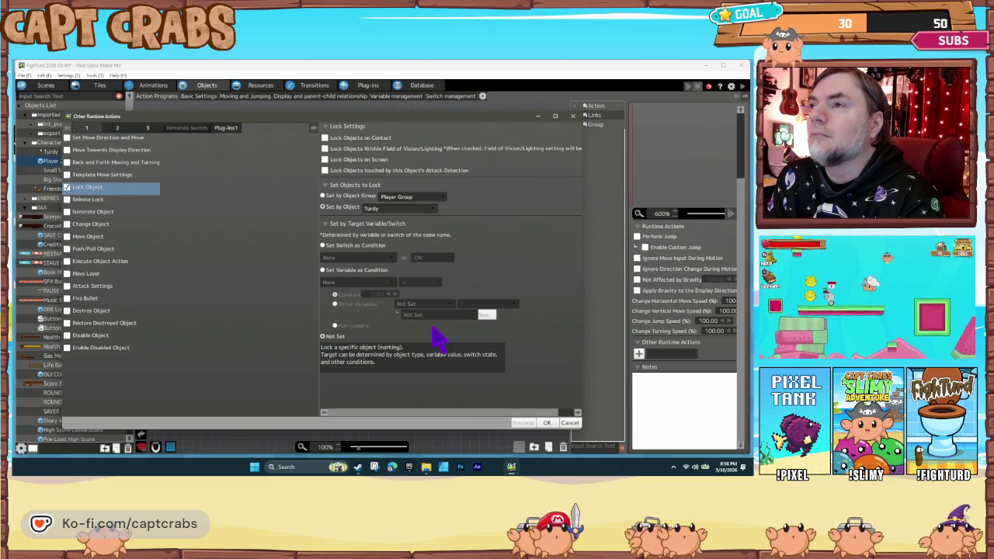
click(545, 423)
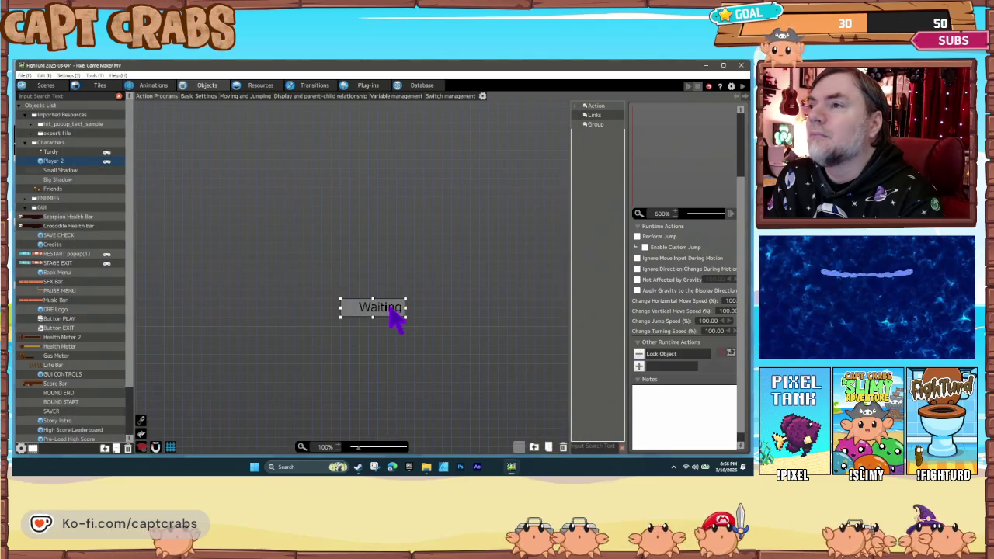
Check that Starting Point1 spawns Player1 and Player2, then start a test play with F5.
click(48, 86)
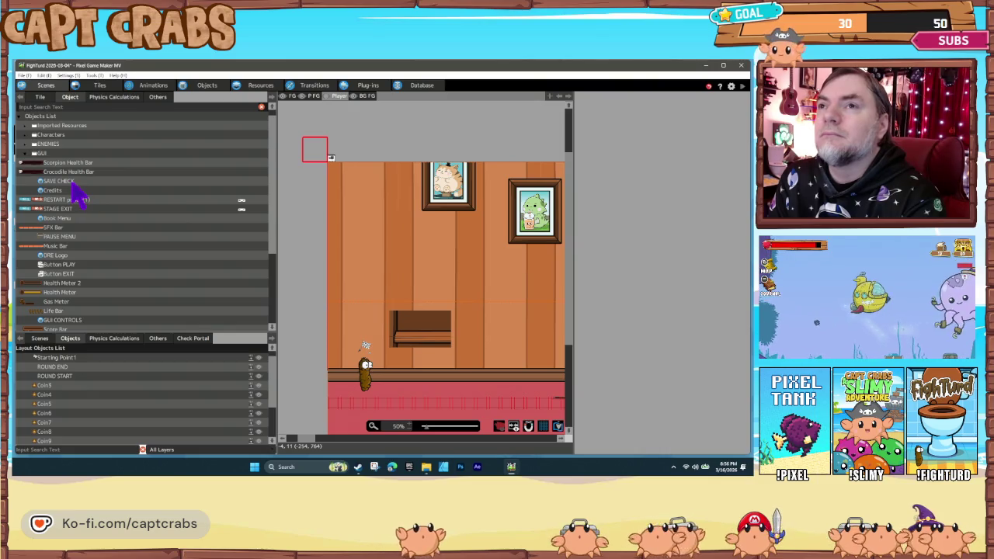
click(75, 359)
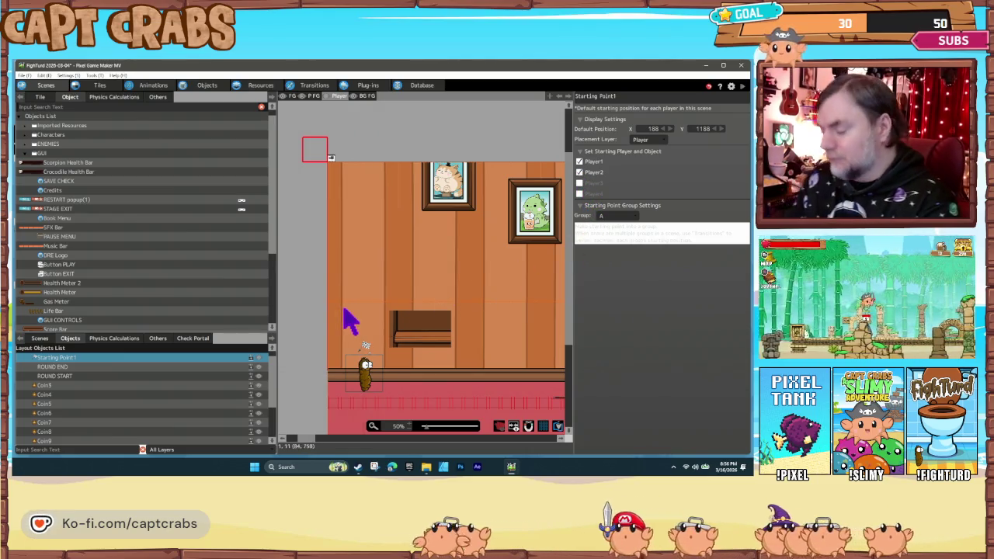
key(F5)
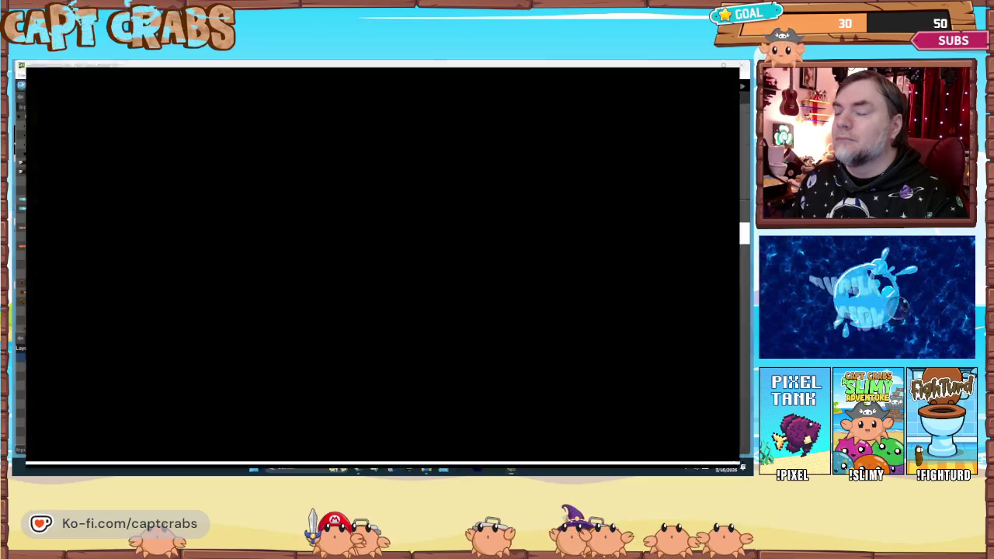
Walk the poop character left and right with the arrow keys to test its controls.
key(Right)
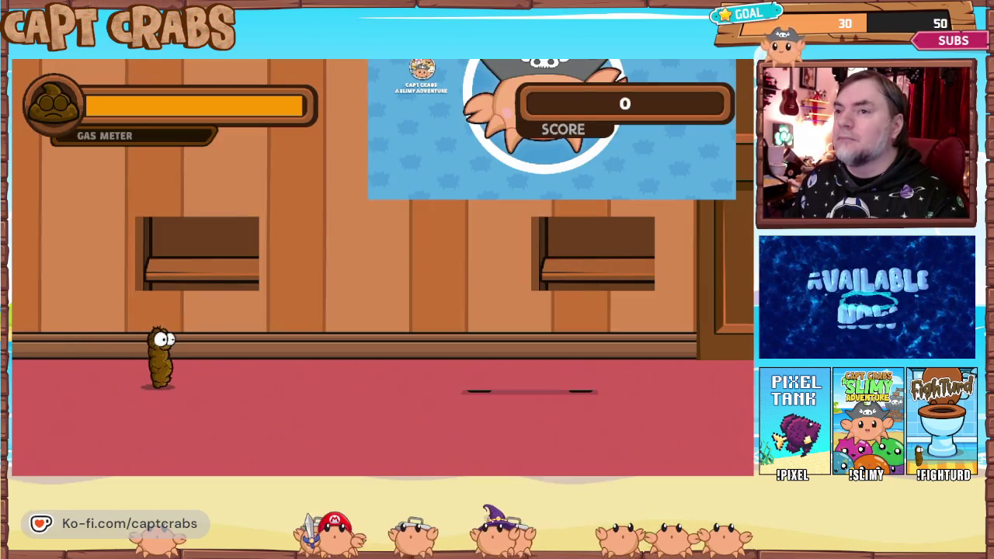
key(Left)
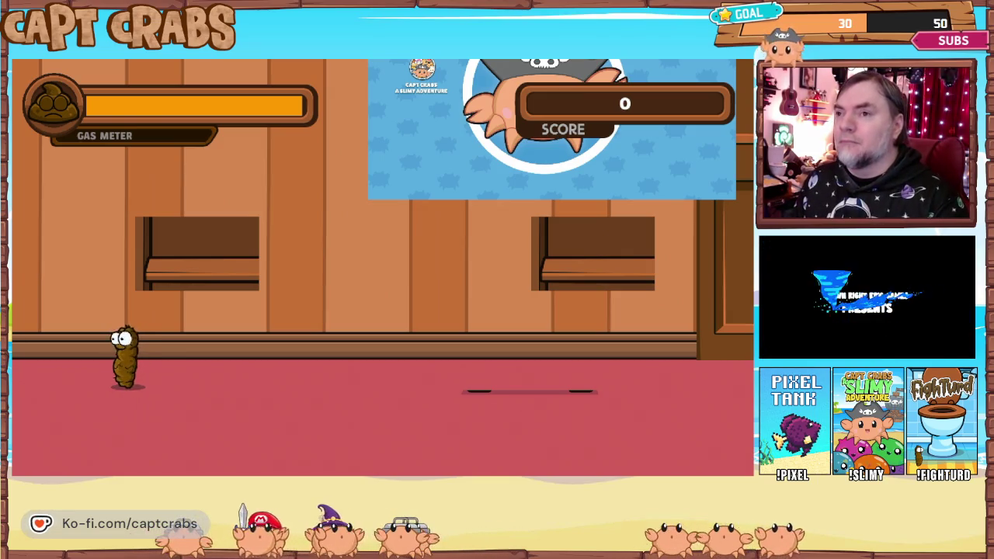
key(Right)
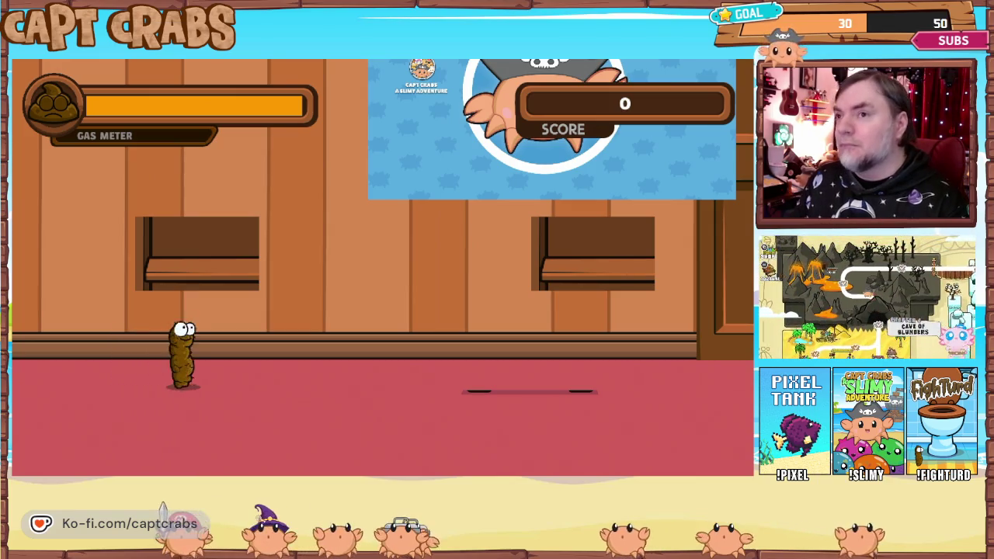
key(Left)
key(Right)
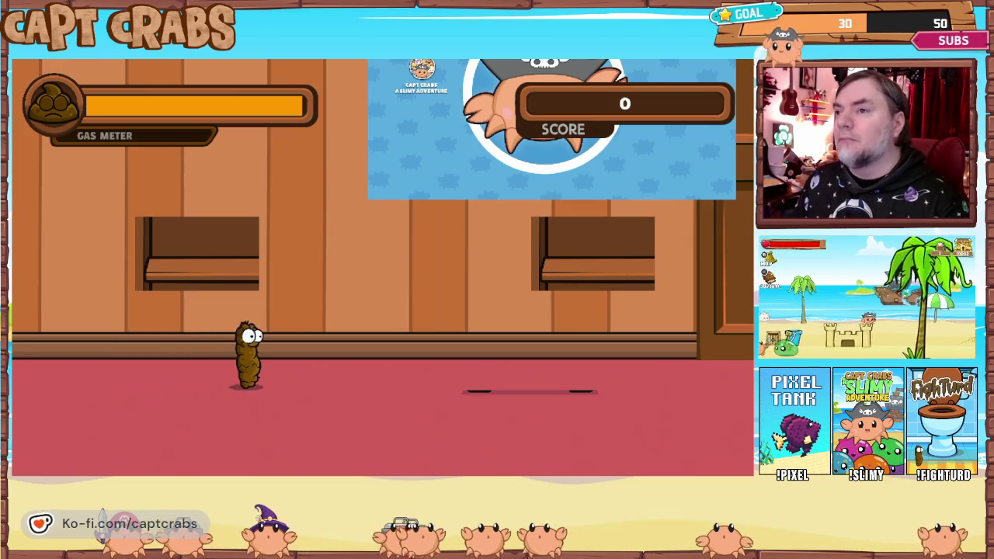
Quit the test play through the pause menu's Exit Game and return to the Objects editor.
key(Escape)
key(Down)
key(Down)
key(Return)
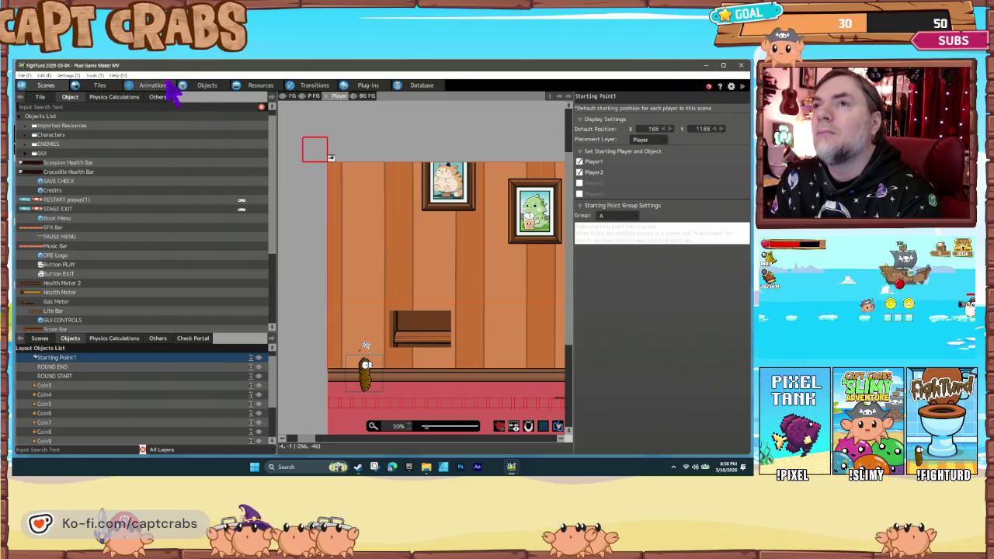
click(201, 86)
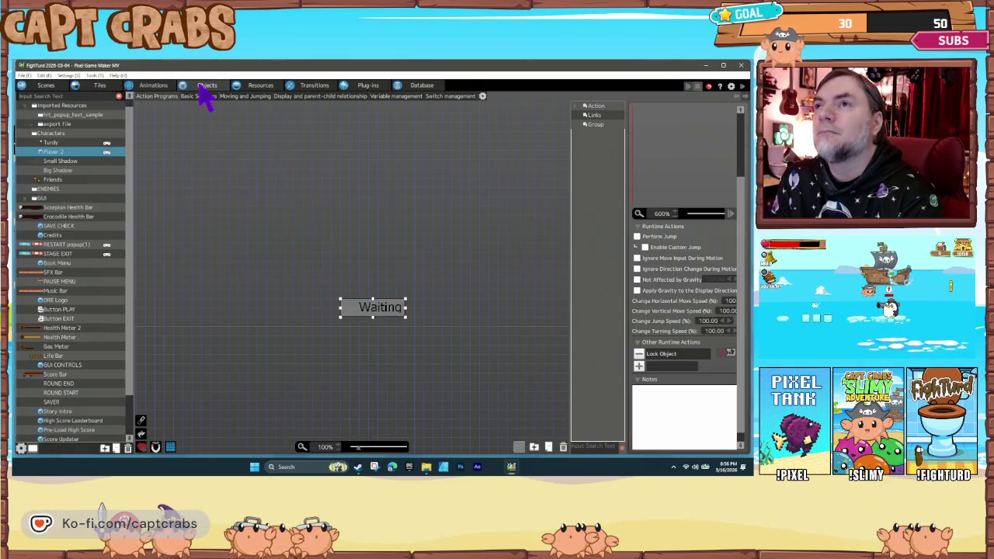
Open the settings of the Lock Object action on Player 2's Waiting state.
double_click(665, 357)
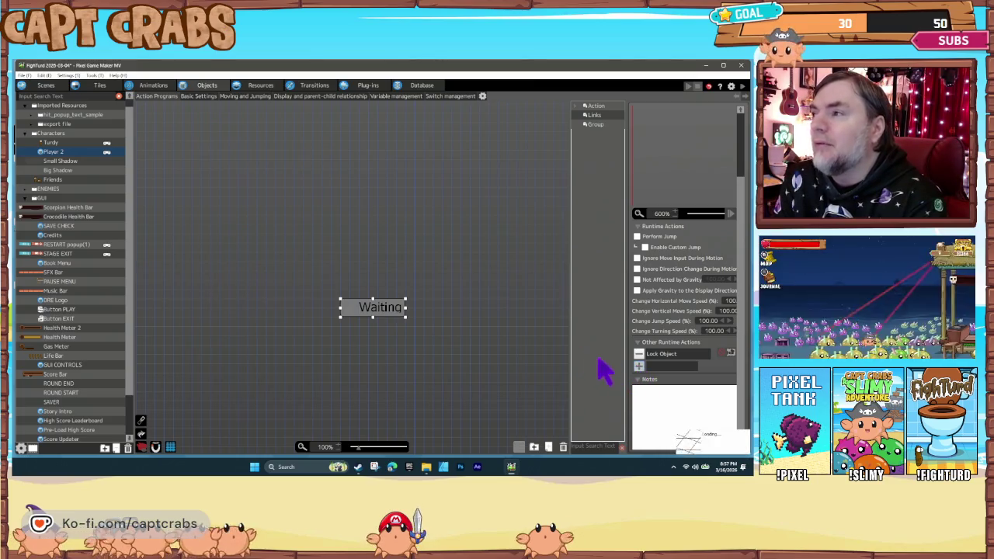
double_click(645, 354)
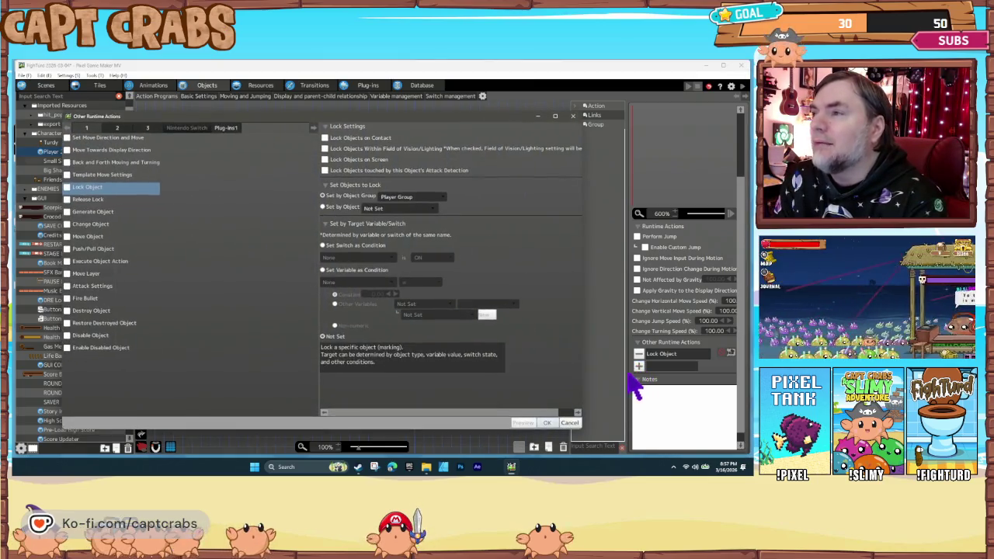
Look through the Release Lock and Lock Object settings and other action pages, then close the dialog.
click(92, 199)
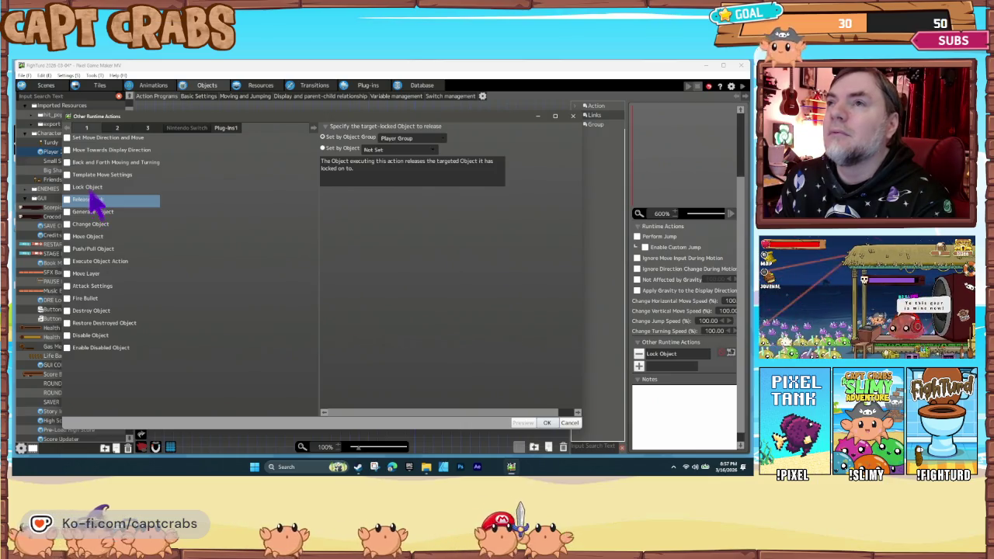
click(92, 189)
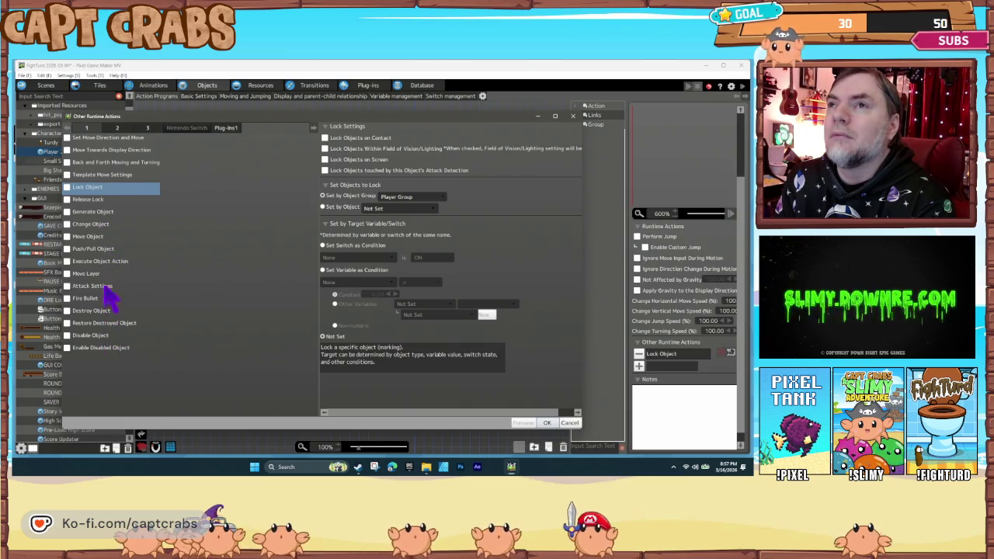
click(116, 127)
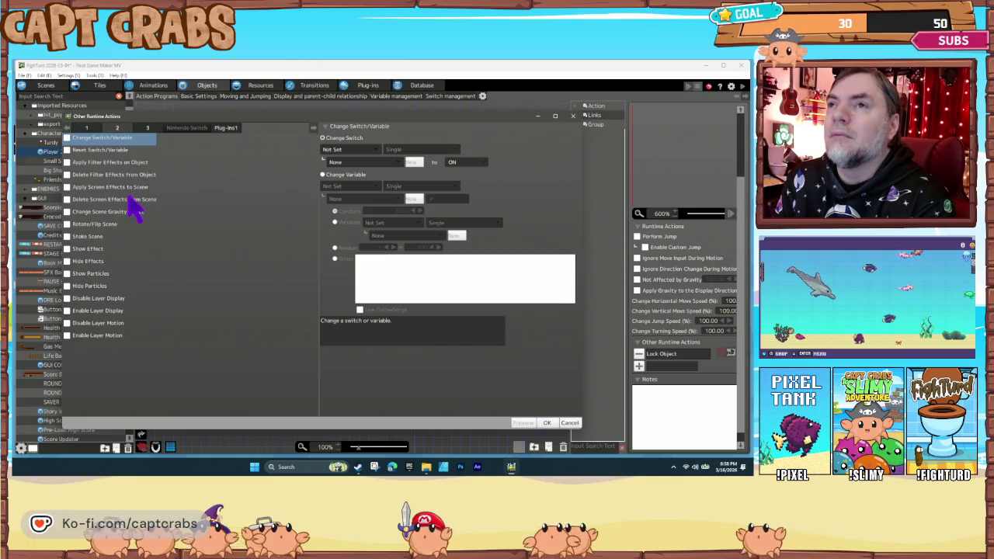
click(148, 129)
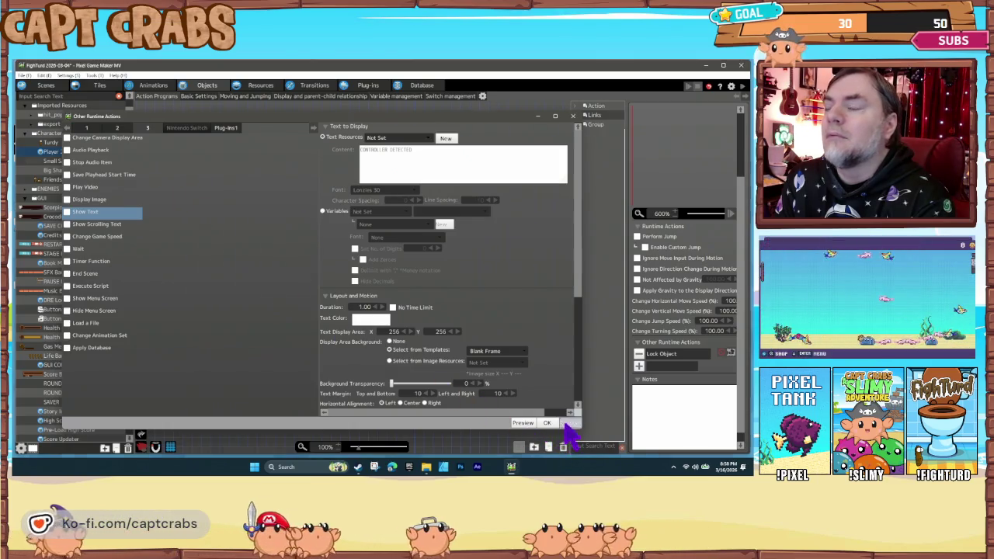
click(549, 423)
Add a Change Switch/Variable action setting FighTurd Common's 2P Controller ID to constant 1.
click(639, 366)
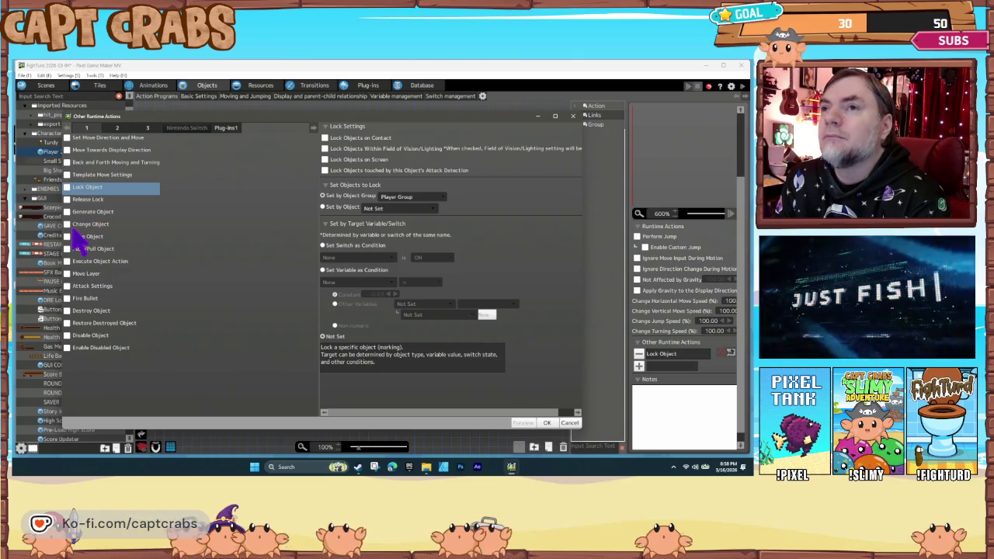
click(117, 128)
click(324, 174)
click(335, 186)
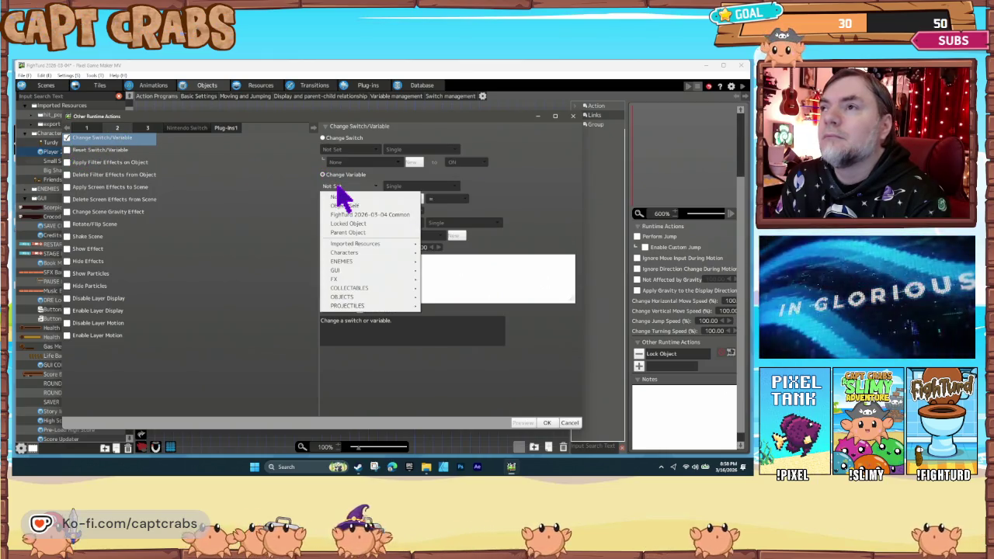
click(368, 215)
click(357, 201)
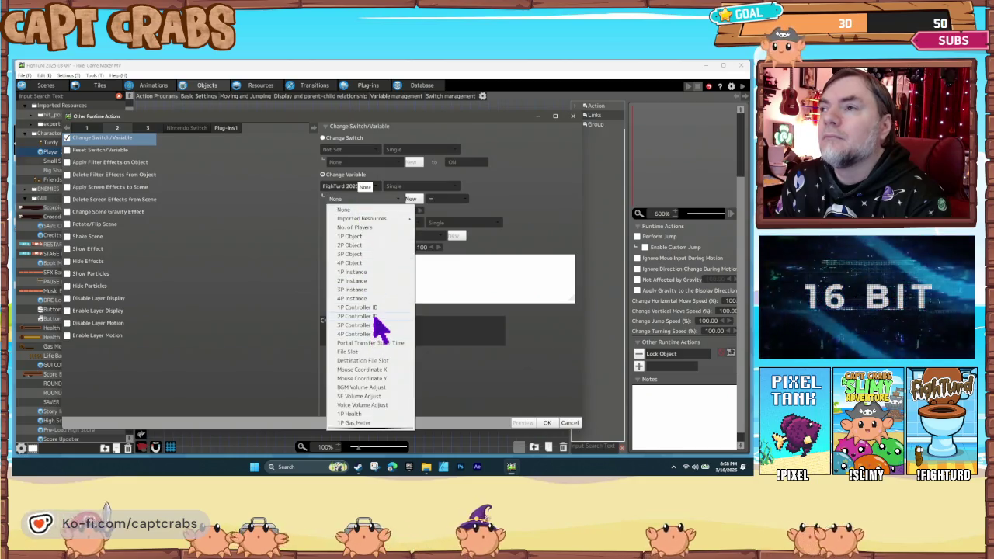
click(373, 316)
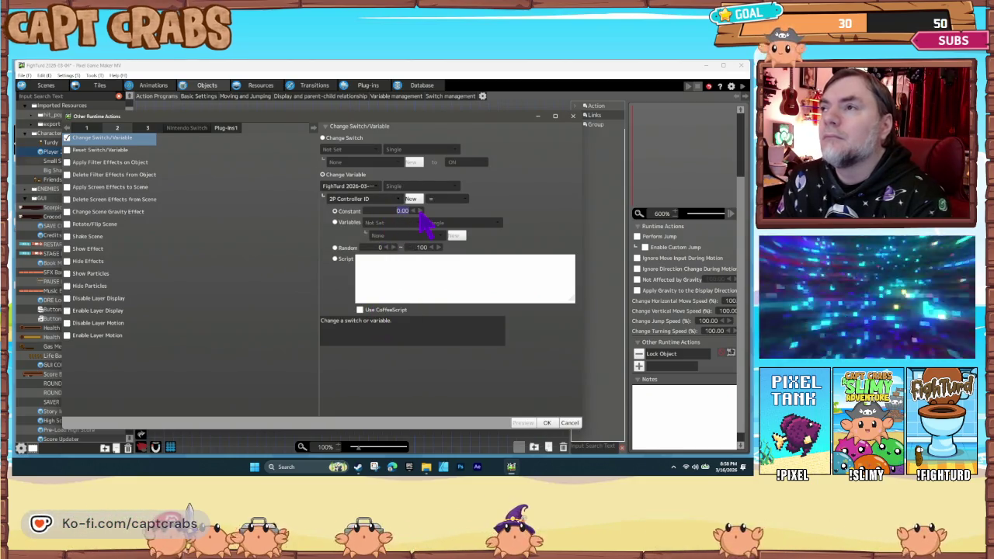
click(548, 423)
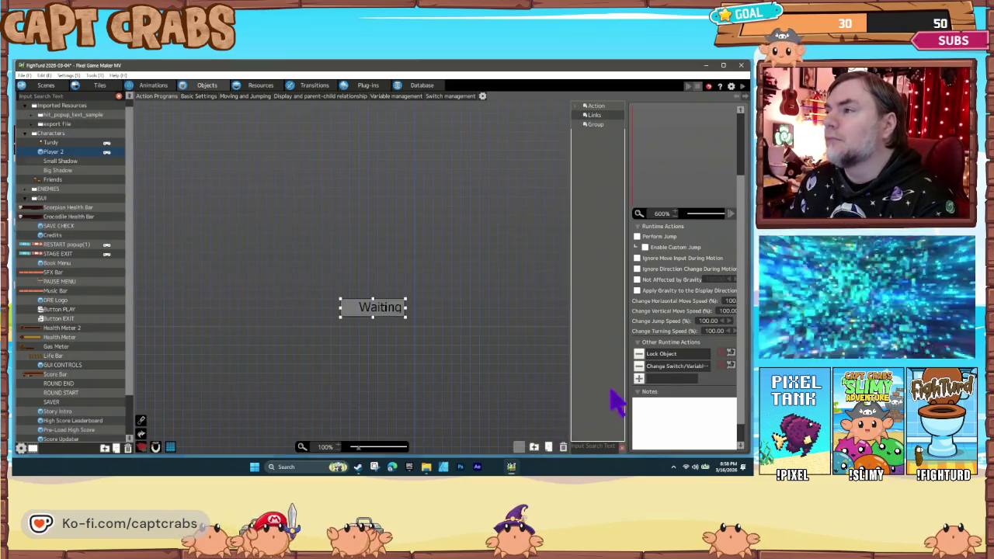
Deselect the Waiting state by clicking empty canvas.
click(450, 348)
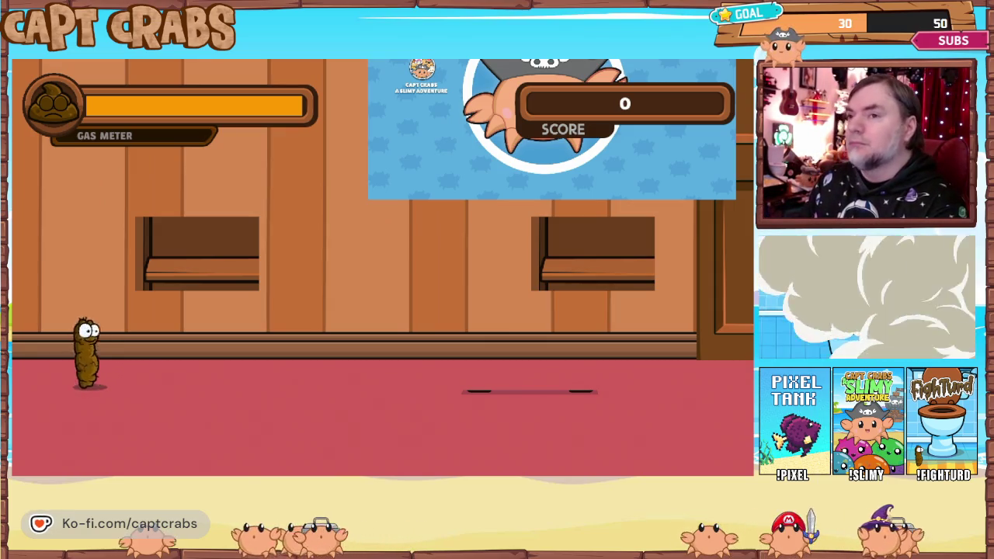
Walk Turdy to the right, then exit the test play from the pause menu.
key(Right)
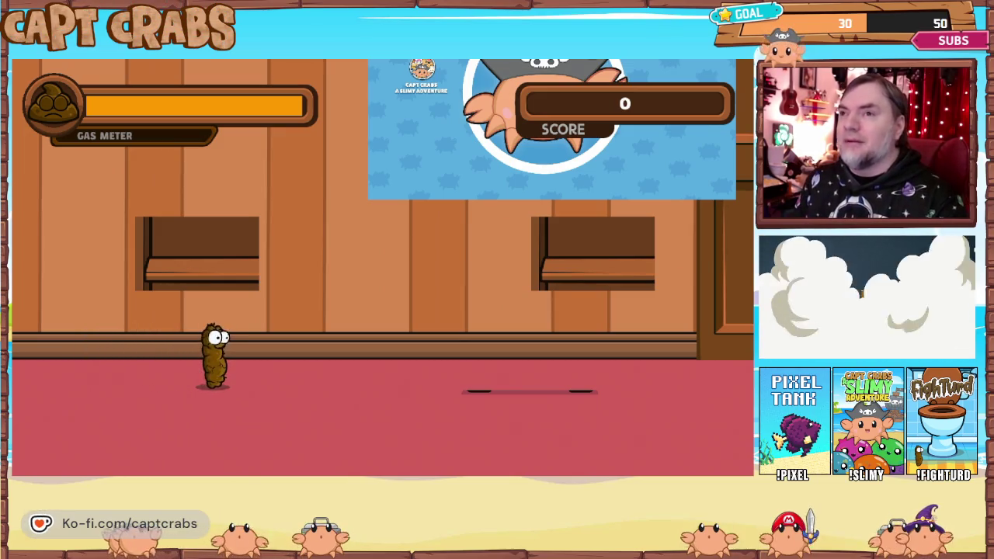
key(Escape)
key(Down)
key(Down)
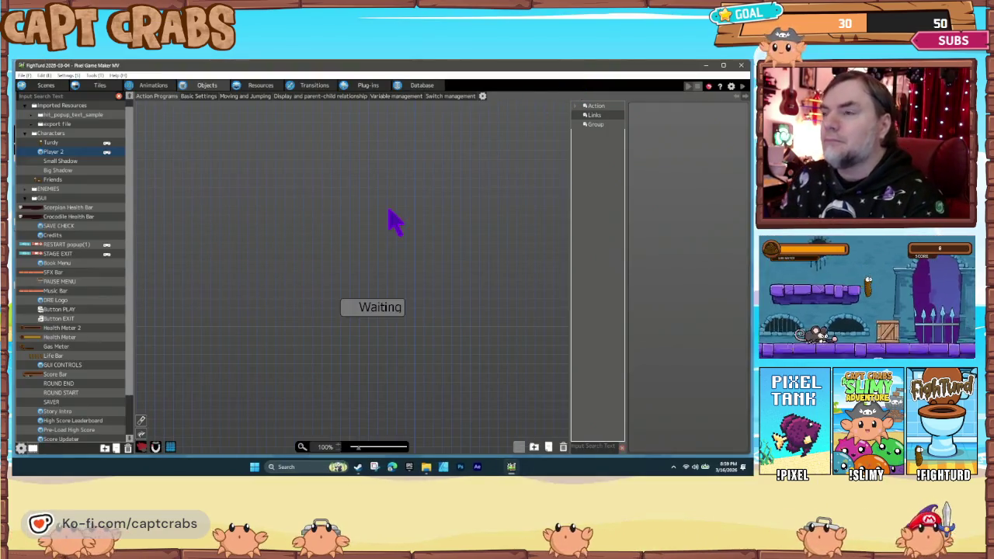
click(365, 312)
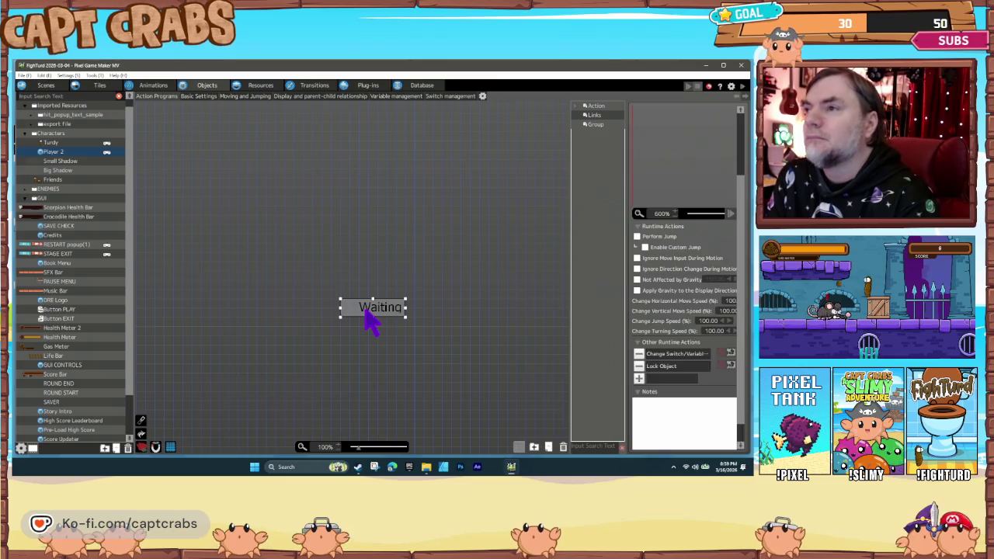
double_click(666, 356)
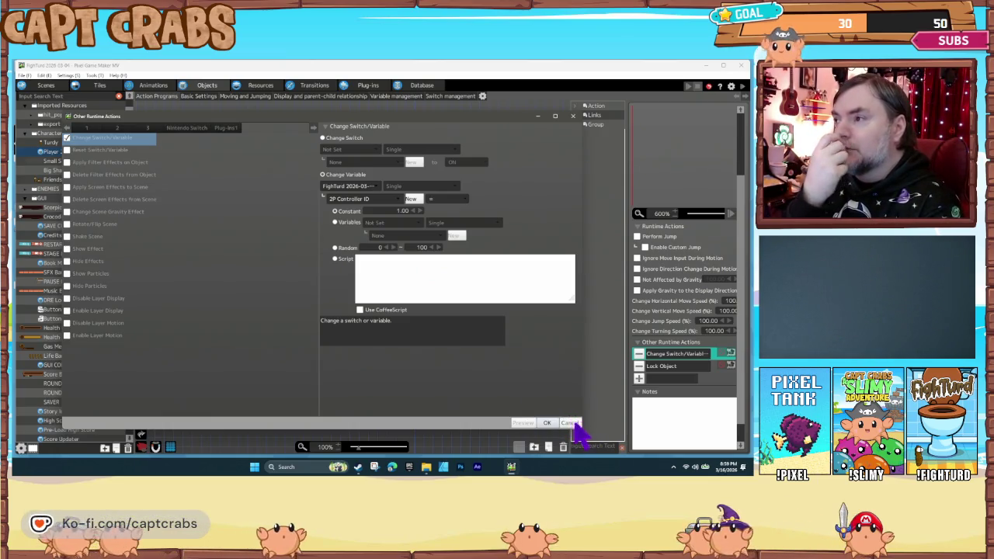
click(571, 424)
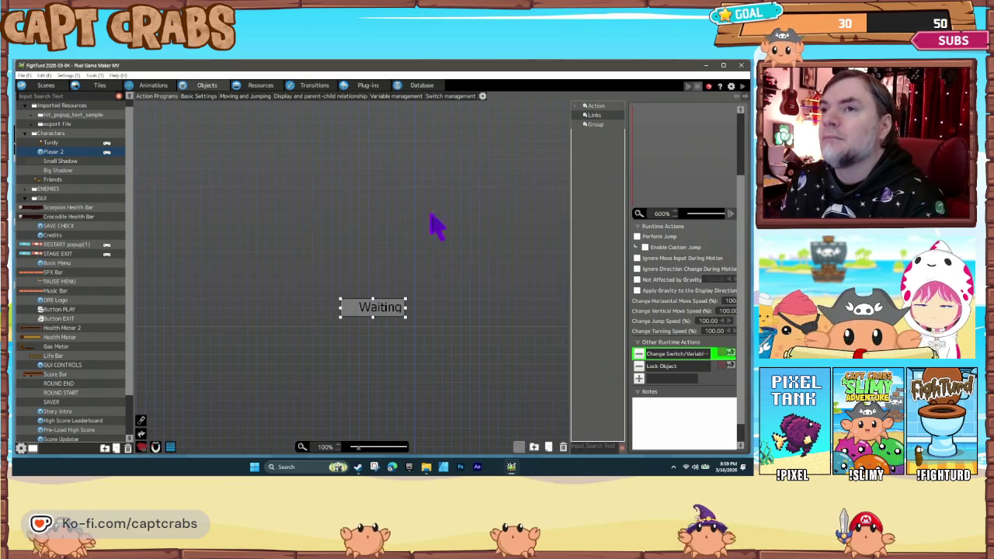
click(75, 161)
click(80, 152)
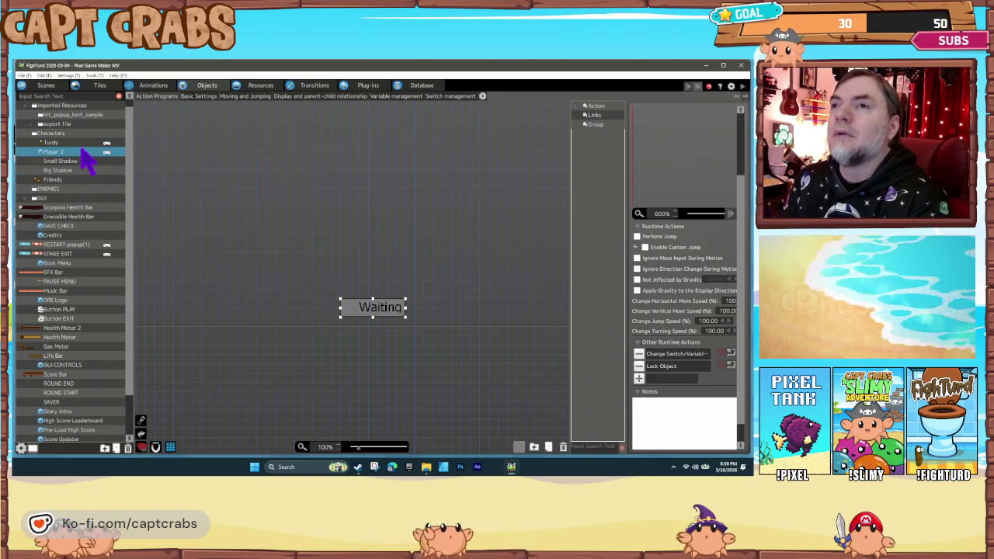
Cancel deleting the Player 2 object and open Player Character Management from Settings.
key(Delete)
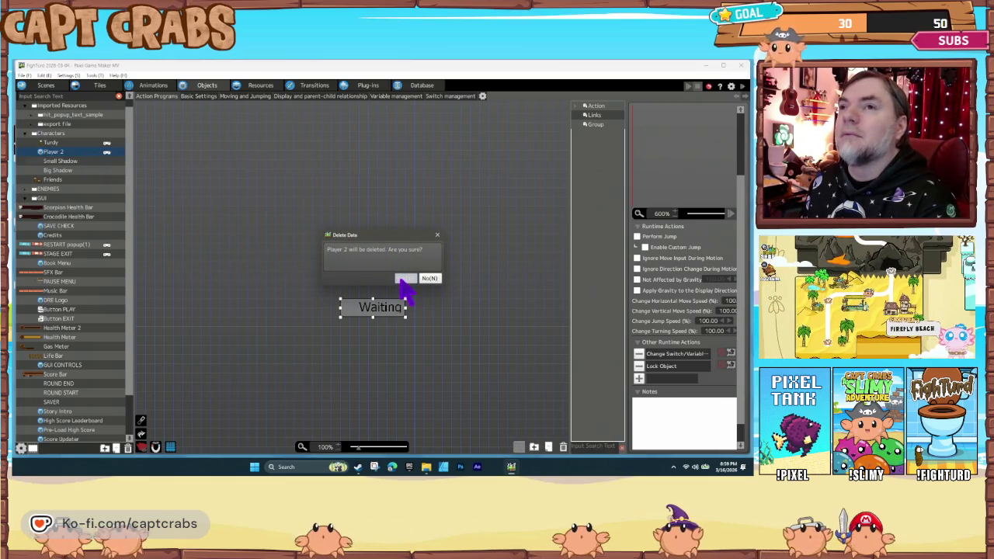
click(424, 279)
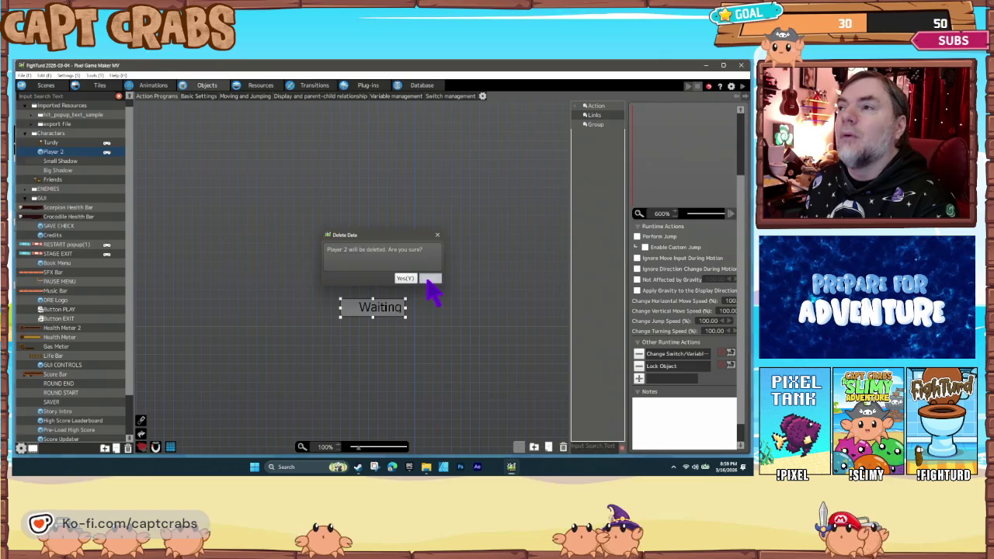
click(68, 76)
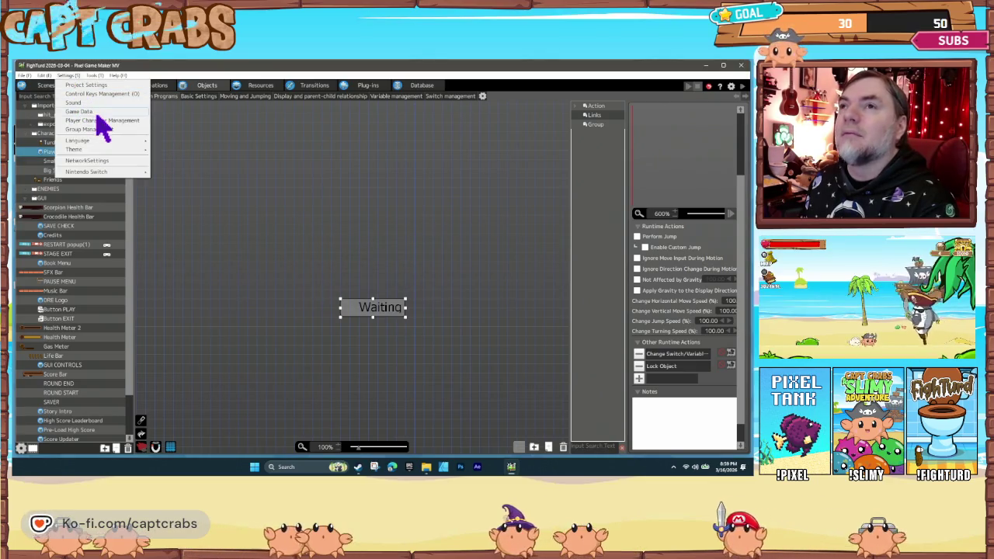
click(103, 122)
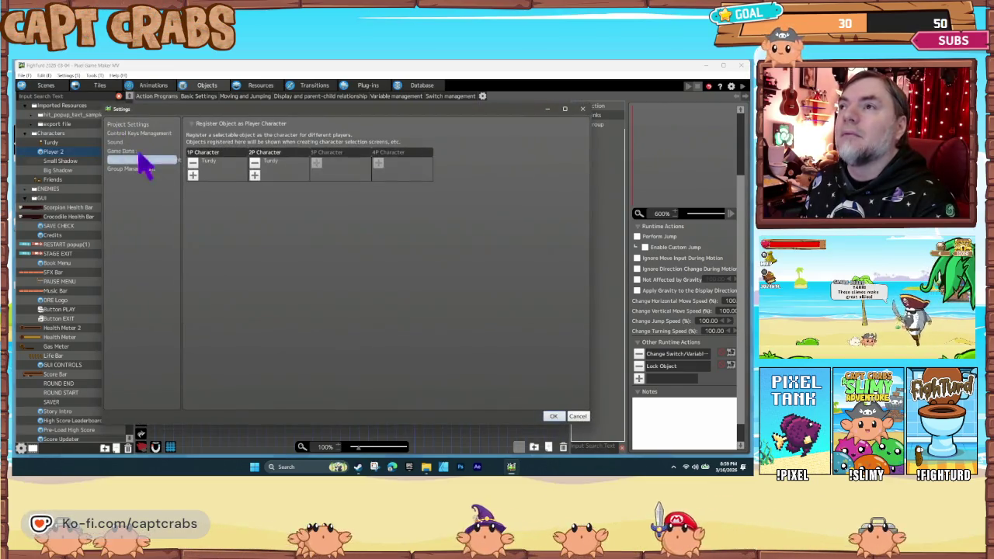
Register Characters > Player 2 as the 2P character and apply the settings.
click(255, 164)
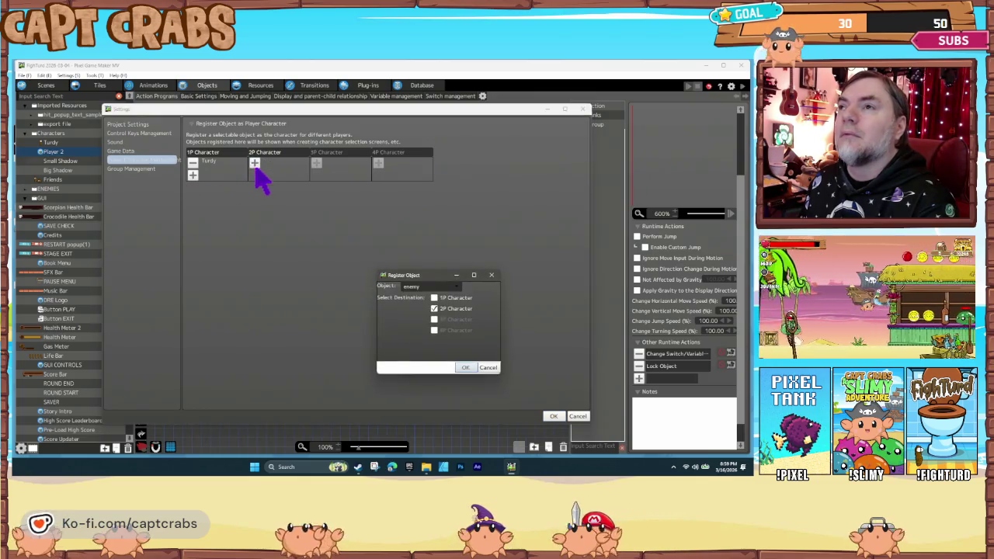
click(418, 287)
mouse_move(436, 307)
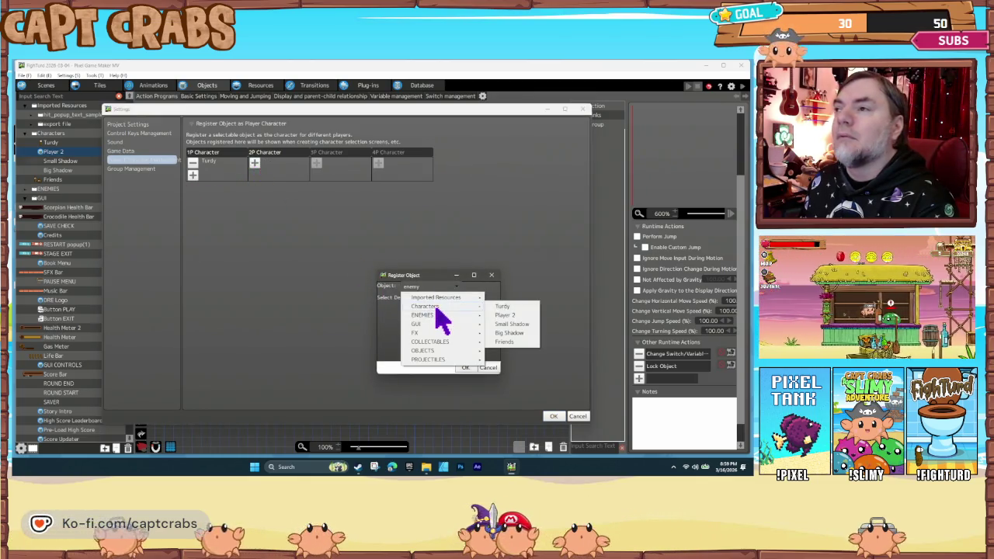
click(513, 316)
click(466, 368)
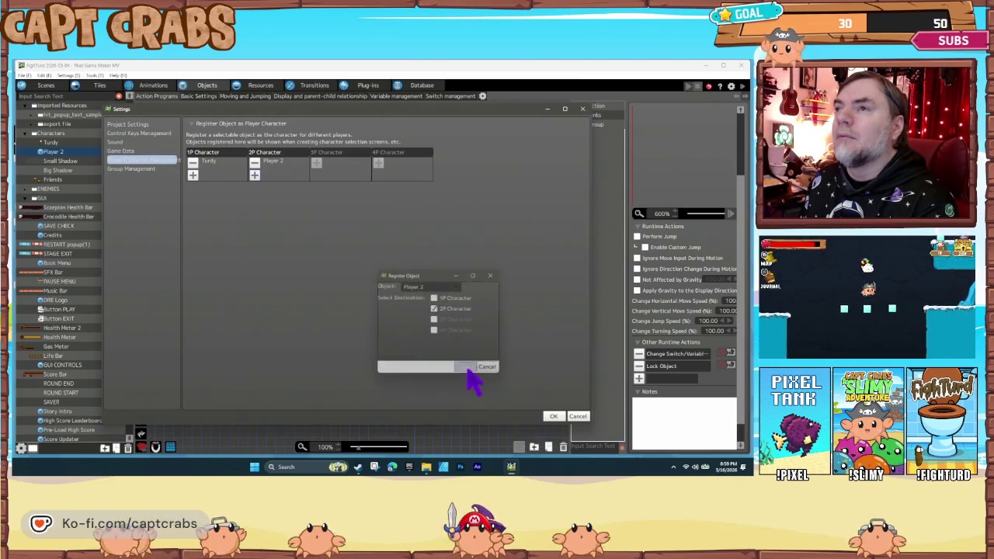
click(553, 417)
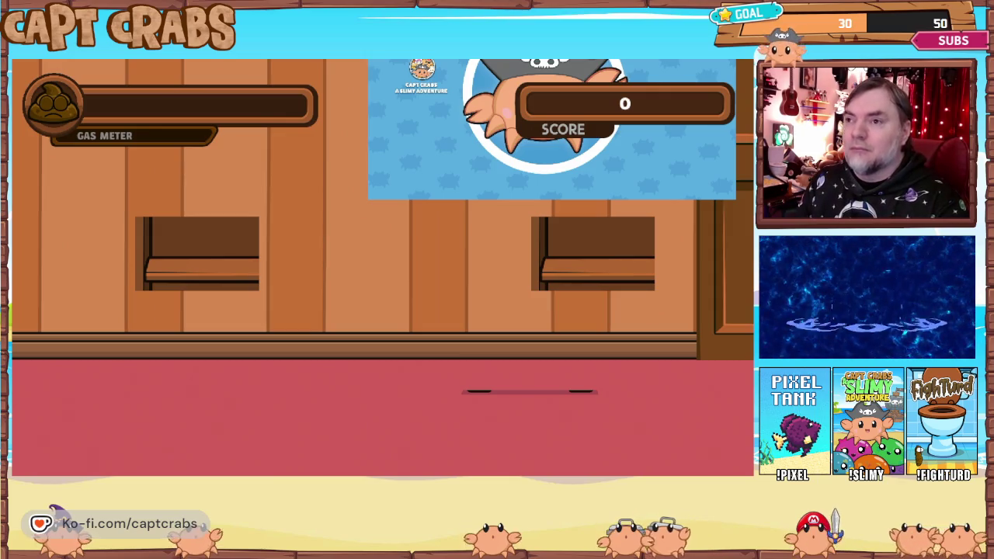
key(Escape)
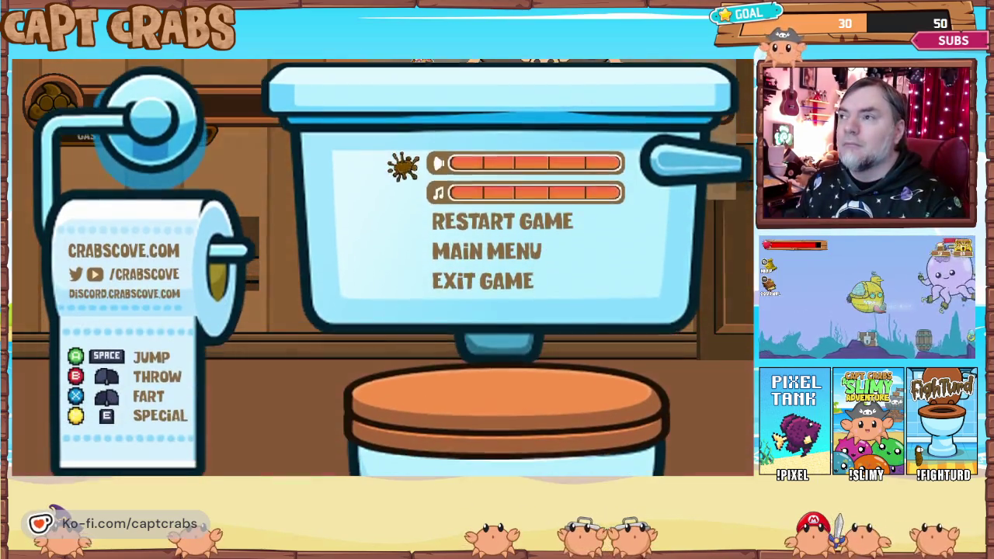
key(Down)
key(Down)
key(Return)
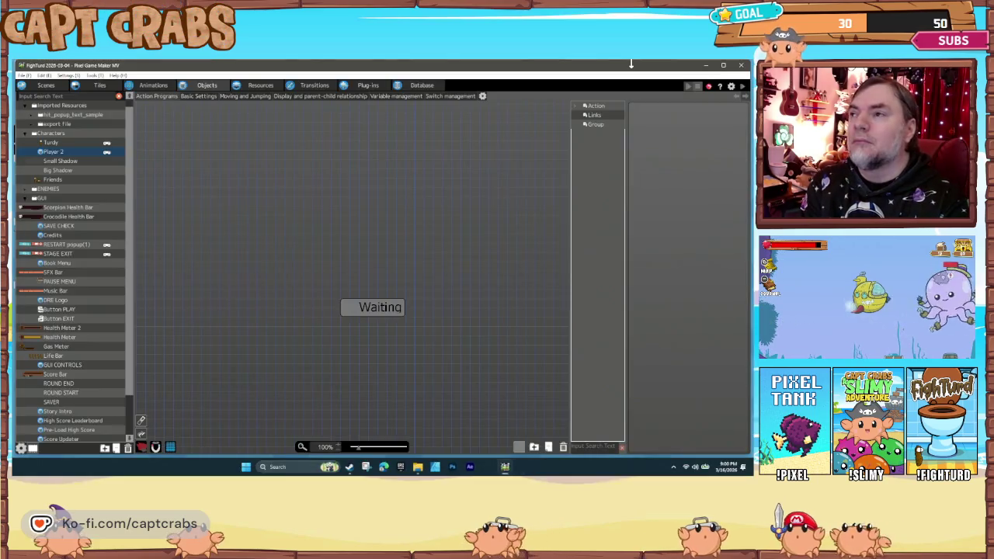
Delete the Player 2 object from the project.
click(374, 321)
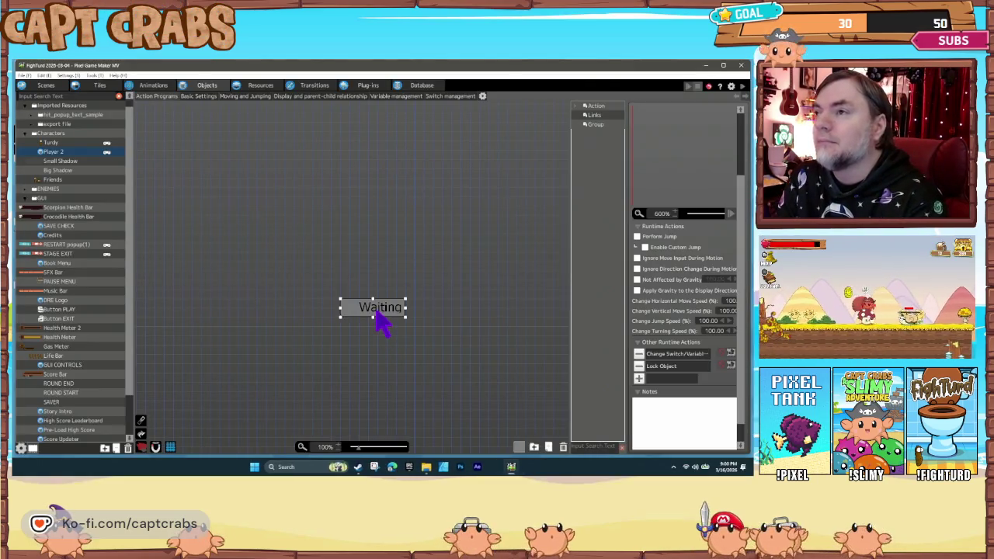
click(63, 161)
click(55, 151)
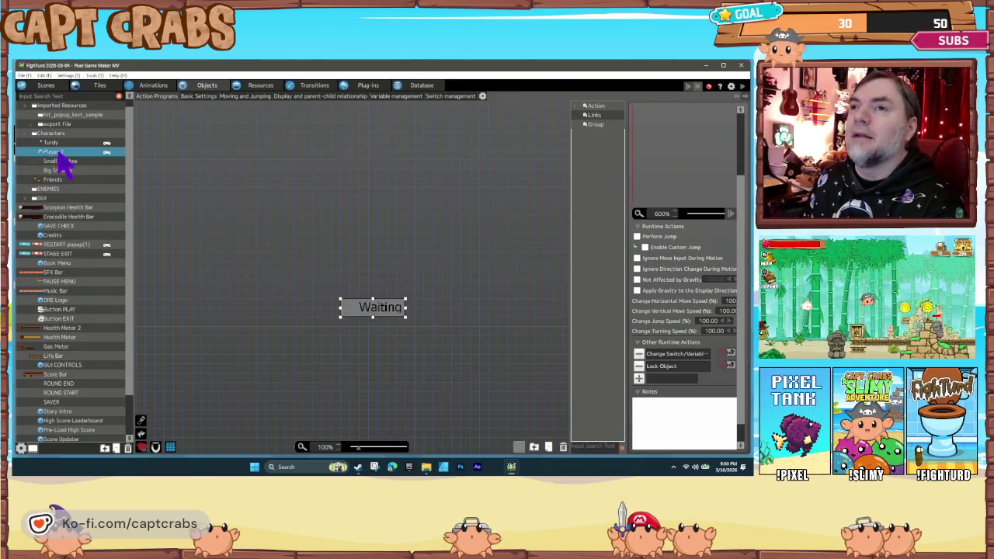
key(Delete)
click(404, 278)
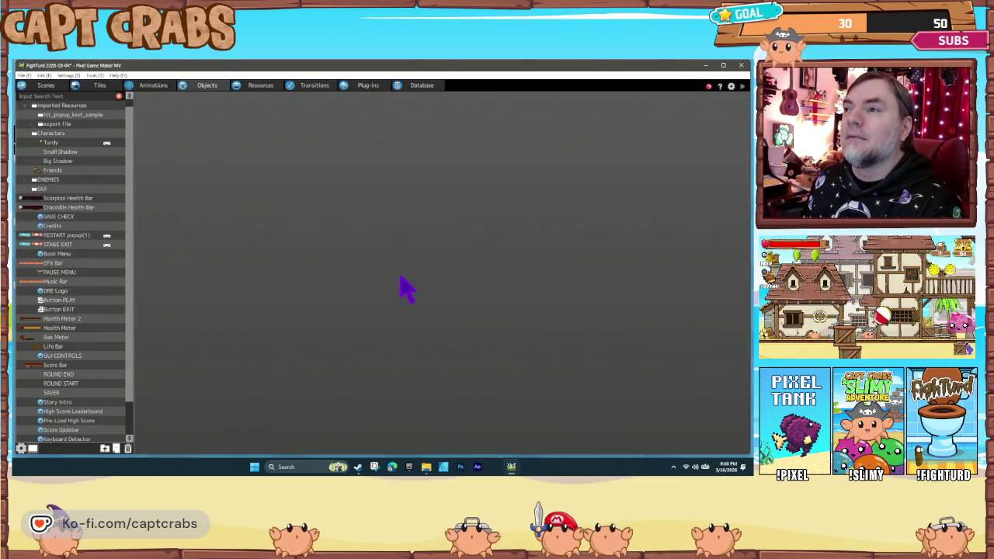
Check that Player Character Management lists Turdy as 1P, then go to the scene layout.
click(44, 76)
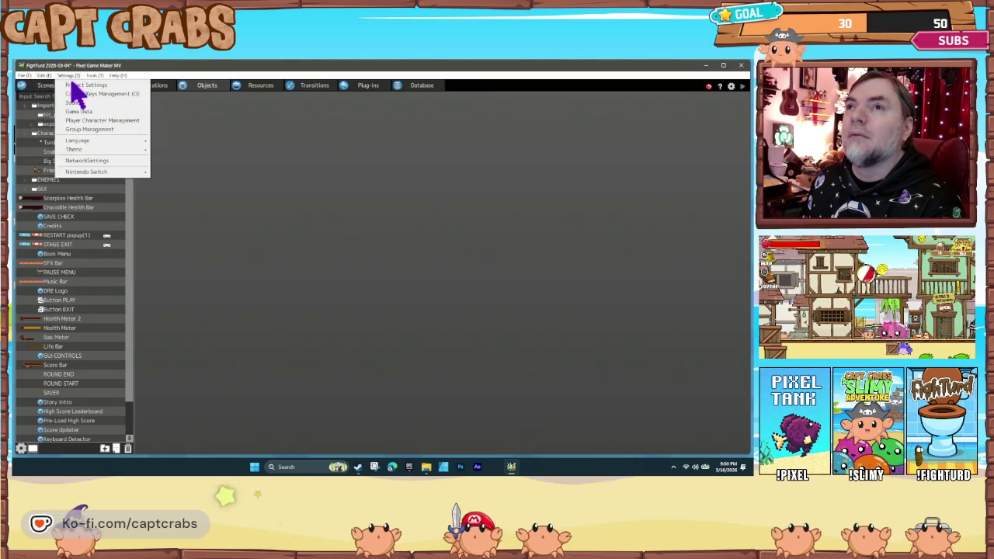
click(73, 93)
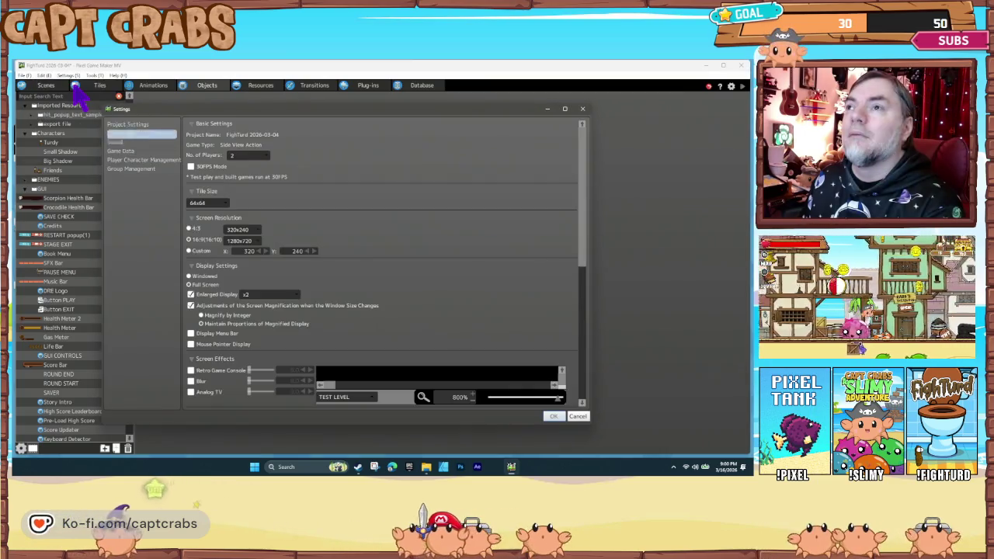
click(135, 160)
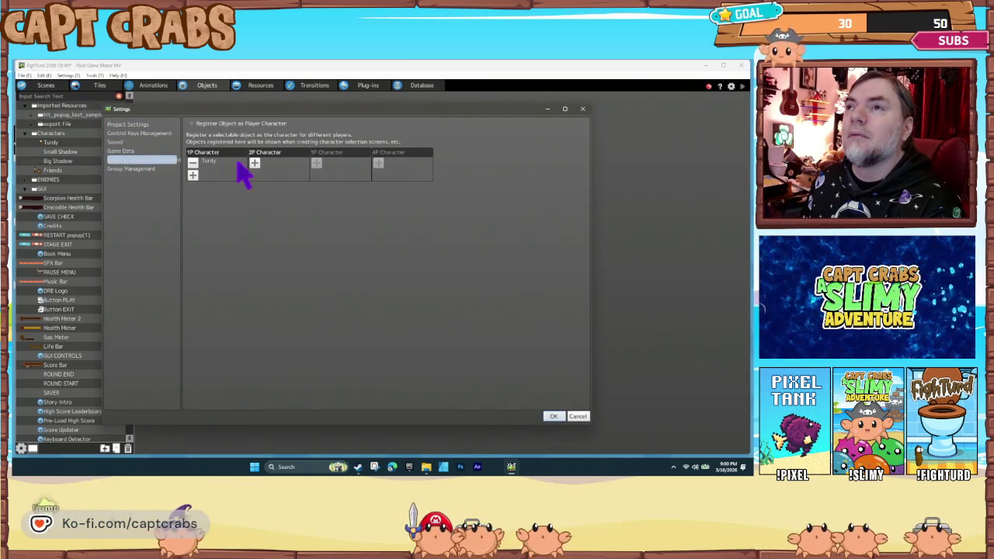
click(554, 417)
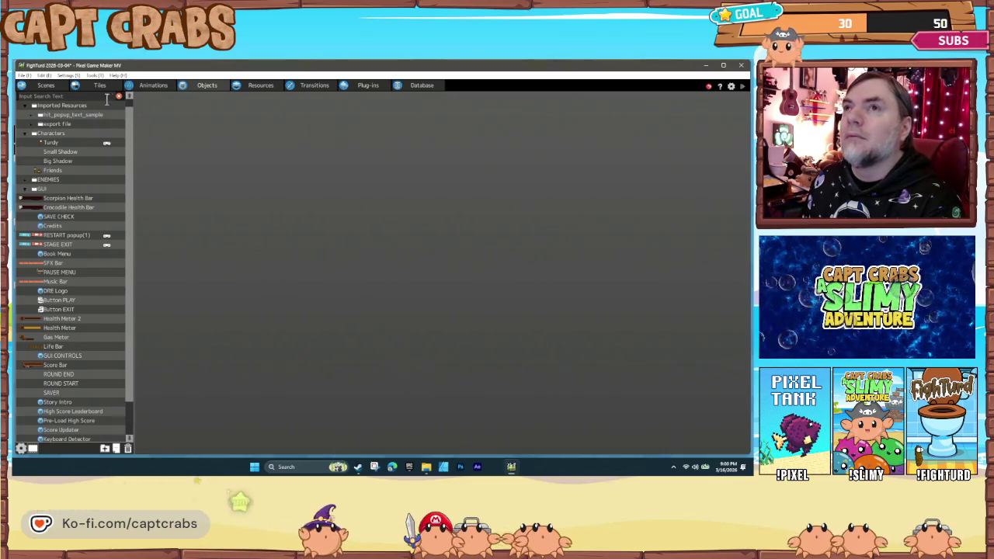
click(44, 84)
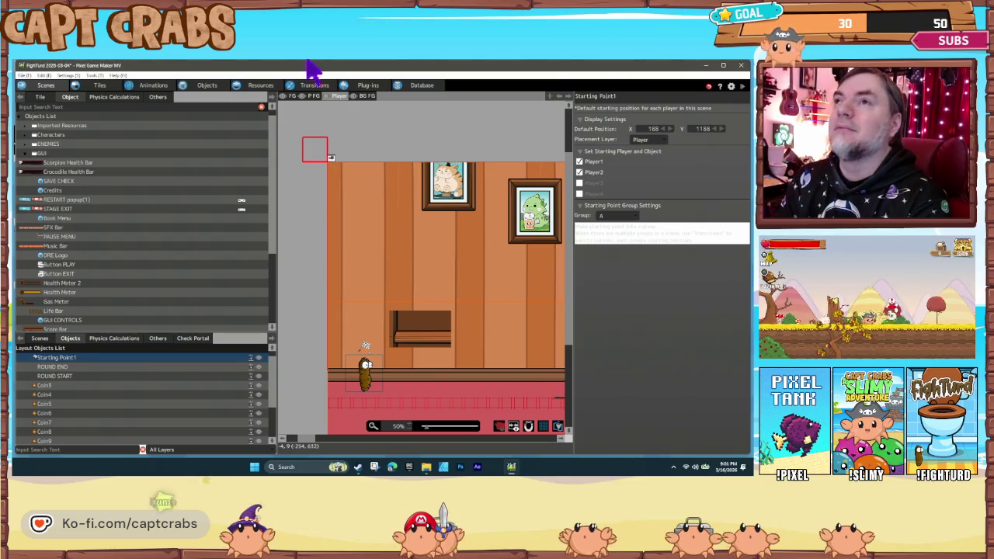
Return to the Objects editor after checking that Starting Point1 spawns Player1 and Player2.
click(203, 85)
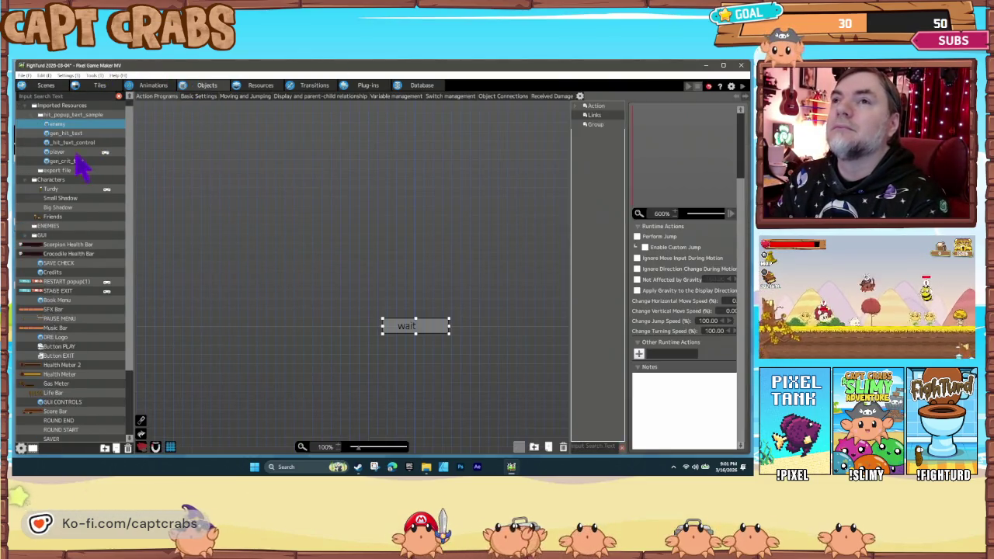
Inspect the A Pressing condition on Turdy's IDLE-to-Jump link, keeping A as the control key.
click(63, 199)
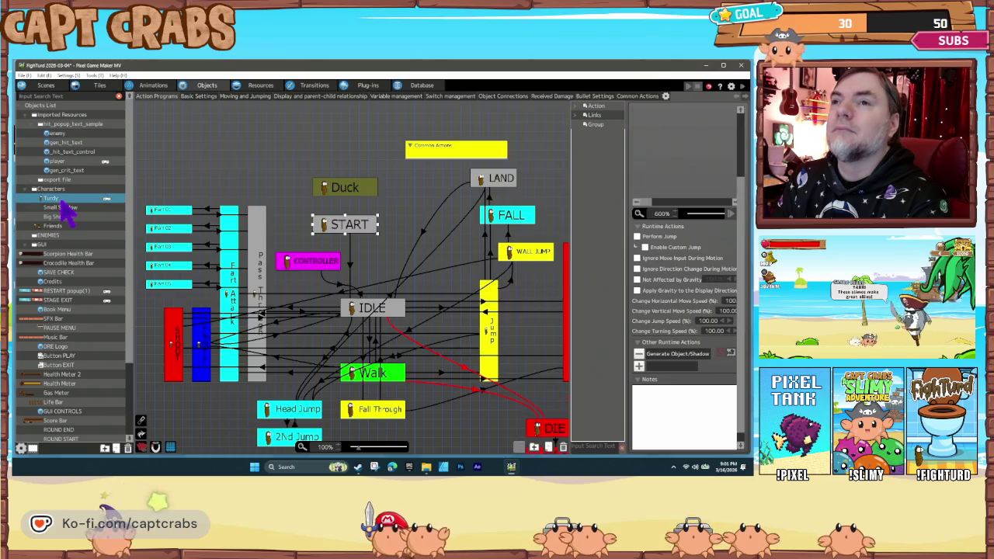
click(443, 311)
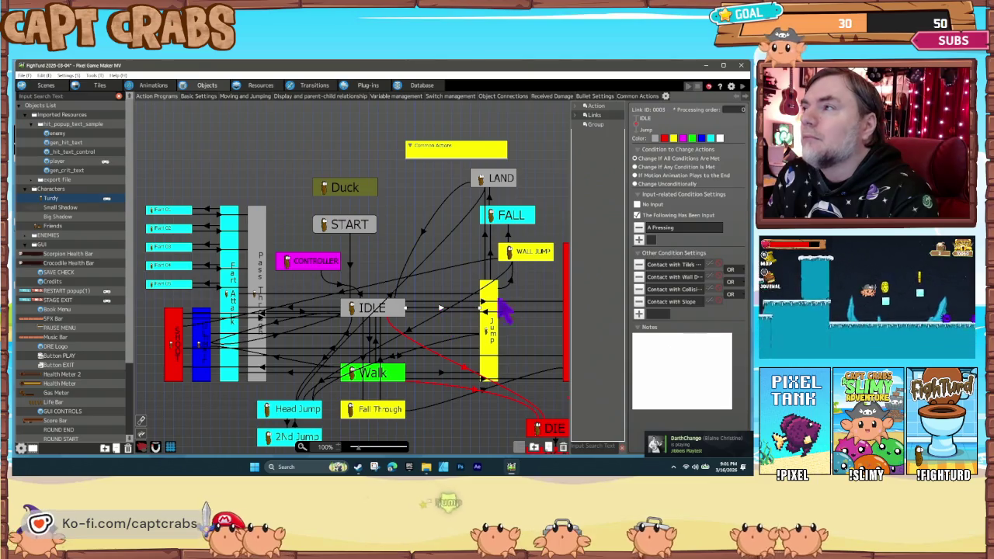
click(639, 240)
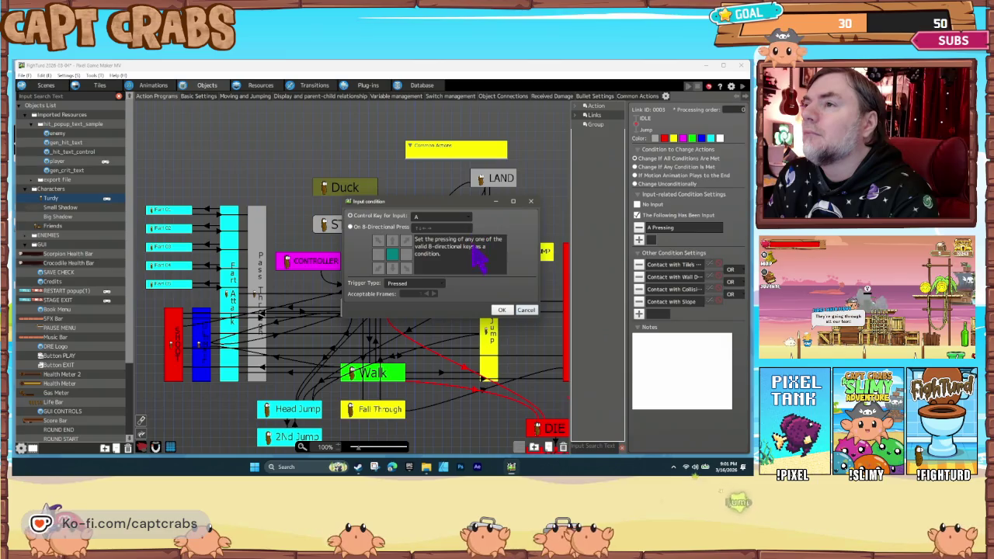
click(466, 217)
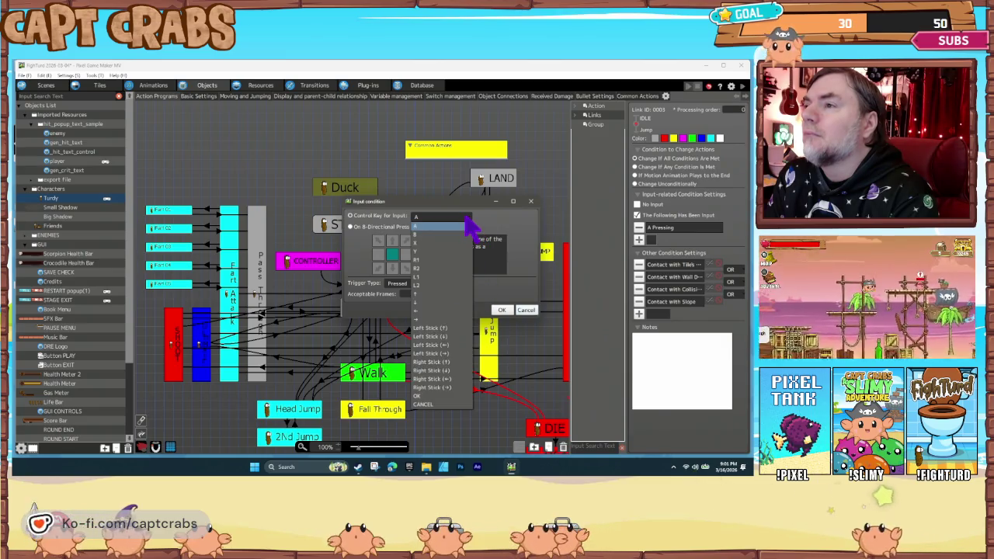
click(472, 227)
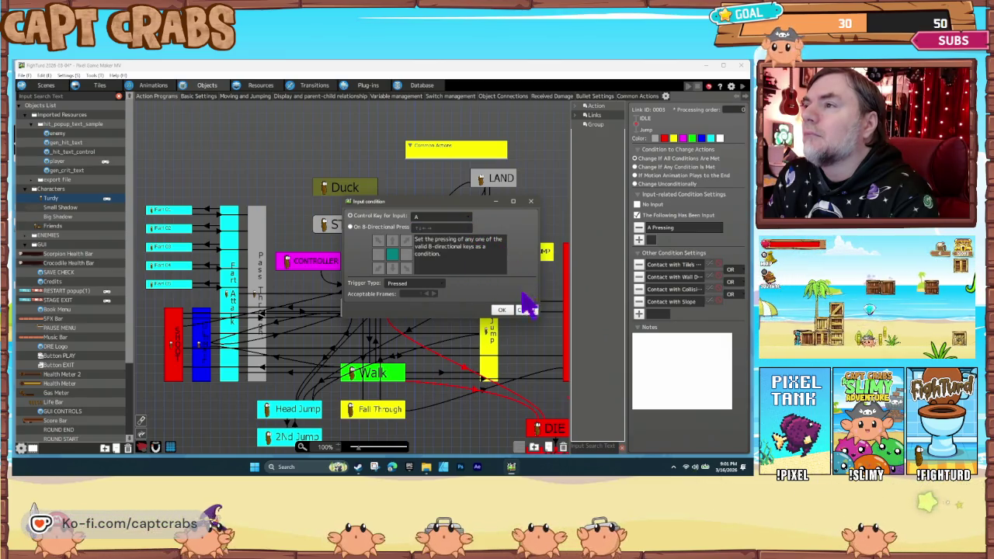
click(464, 218)
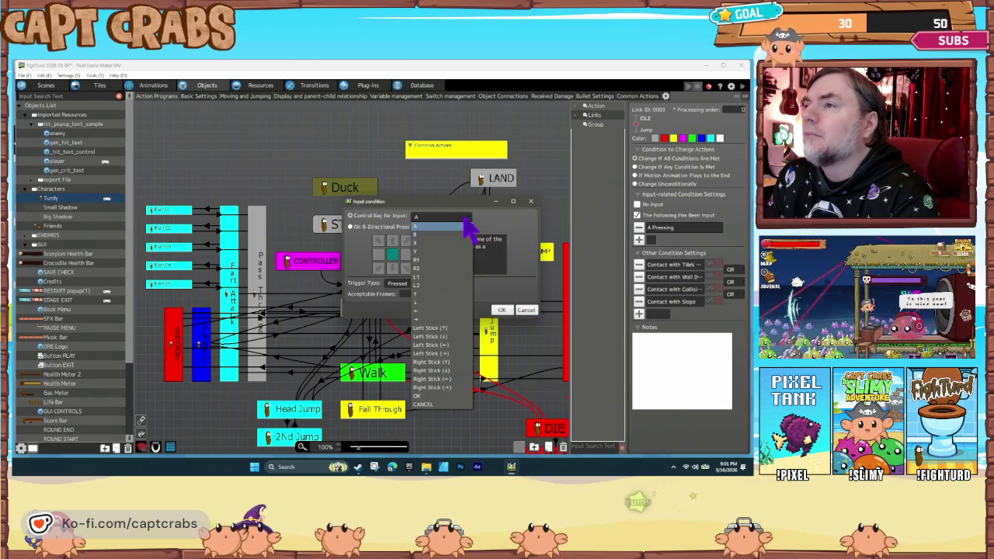
click(469, 226)
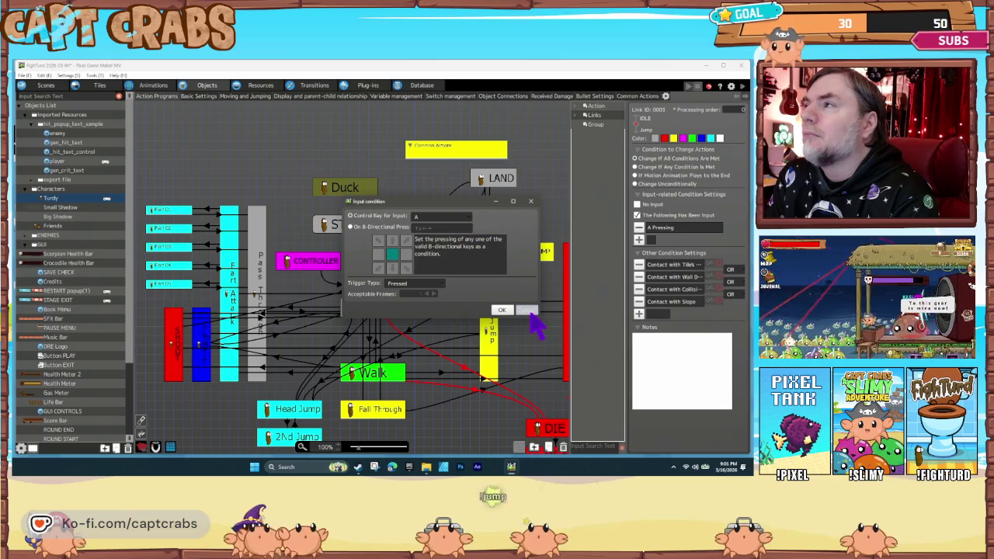
click(528, 311)
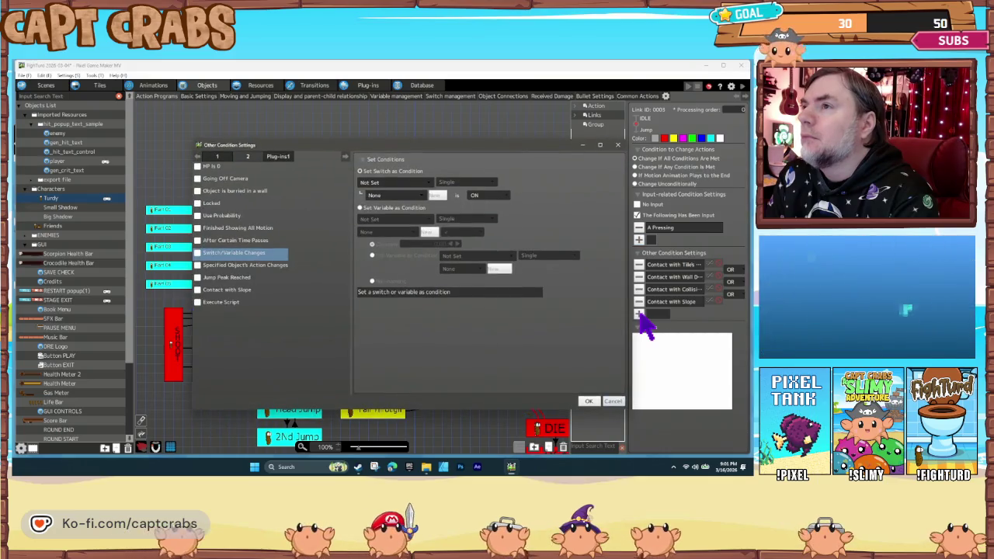
Add a Switch/Variable condition on the object's Controller ID variable to the IDLE-to-Jump link.
click(612, 402)
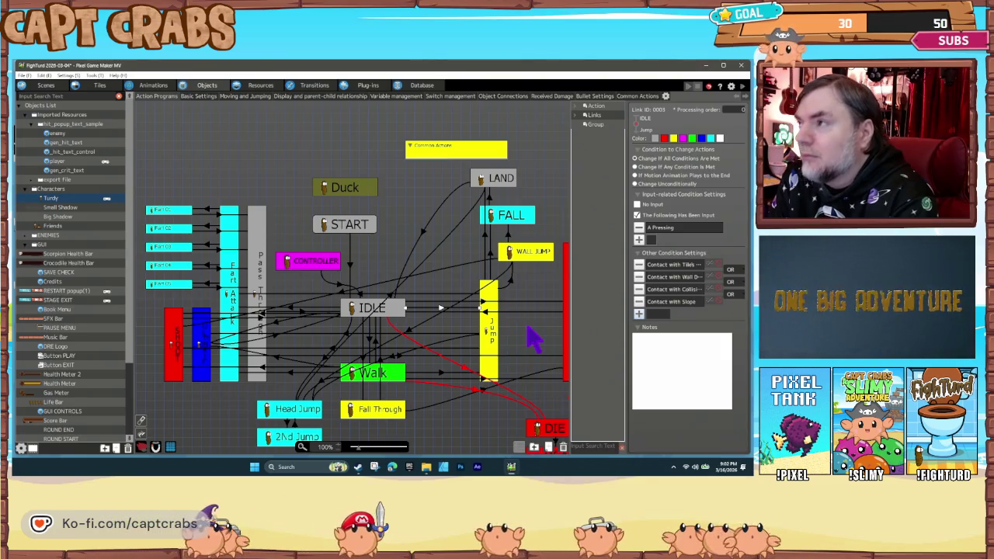
click(639, 315)
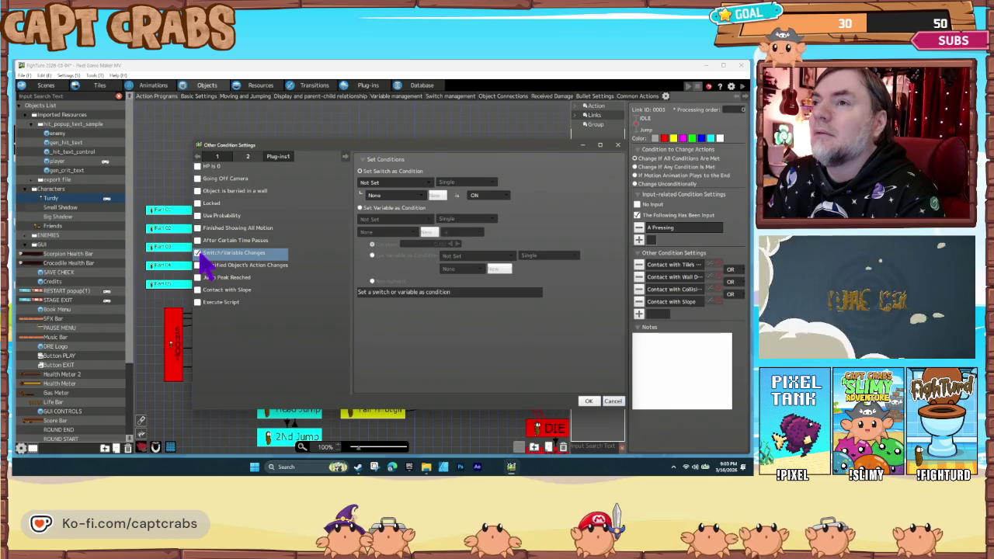
click(380, 219)
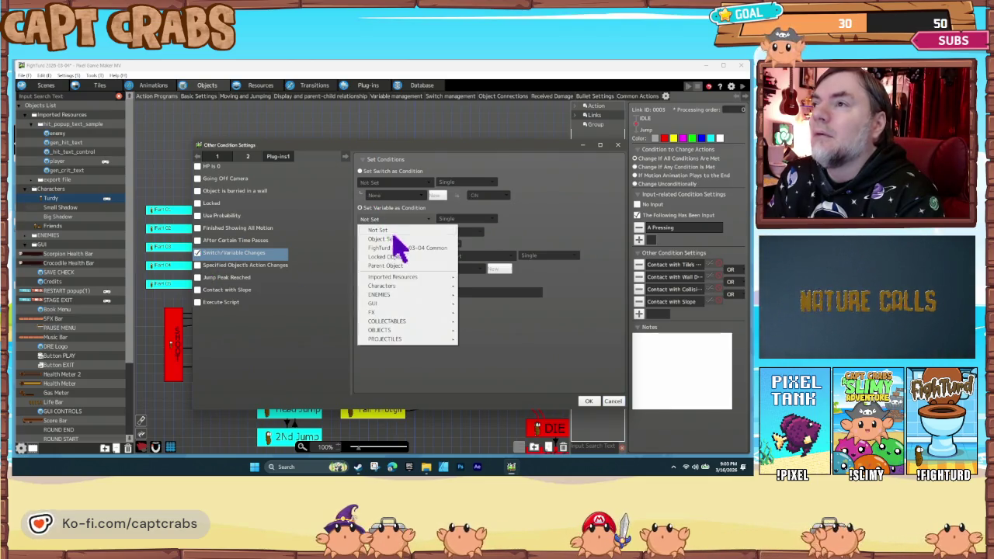
click(383, 239)
click(392, 233)
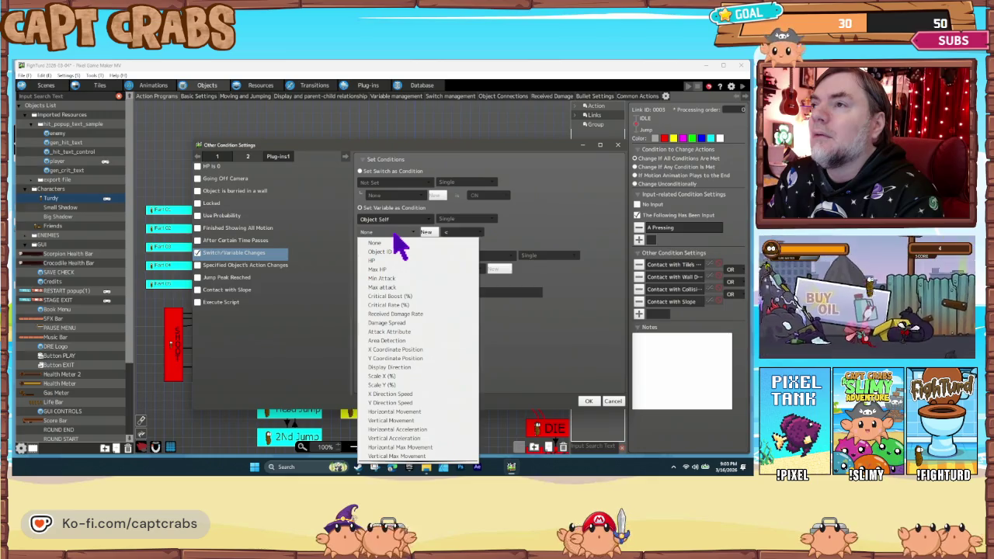
scroll(421, 366, down, 5)
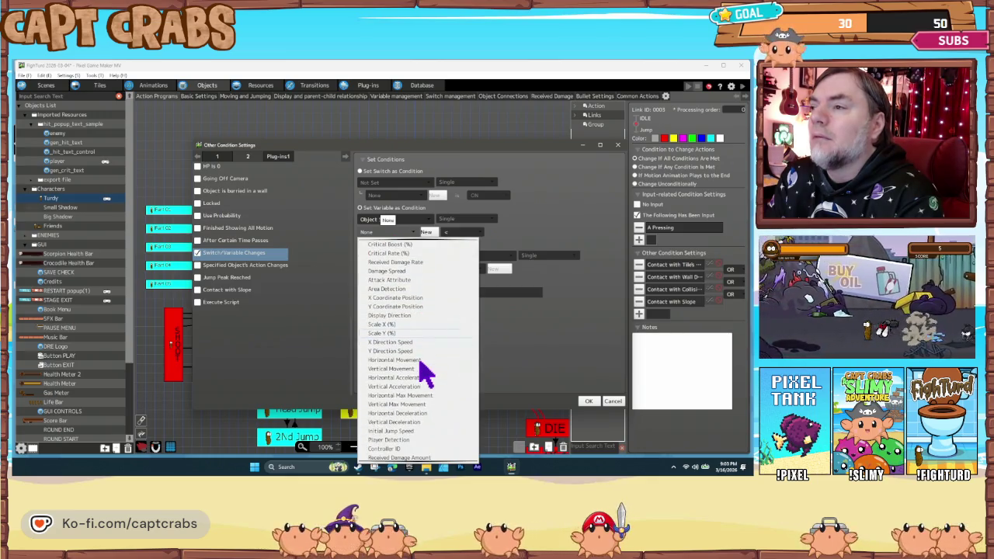
click(423, 376)
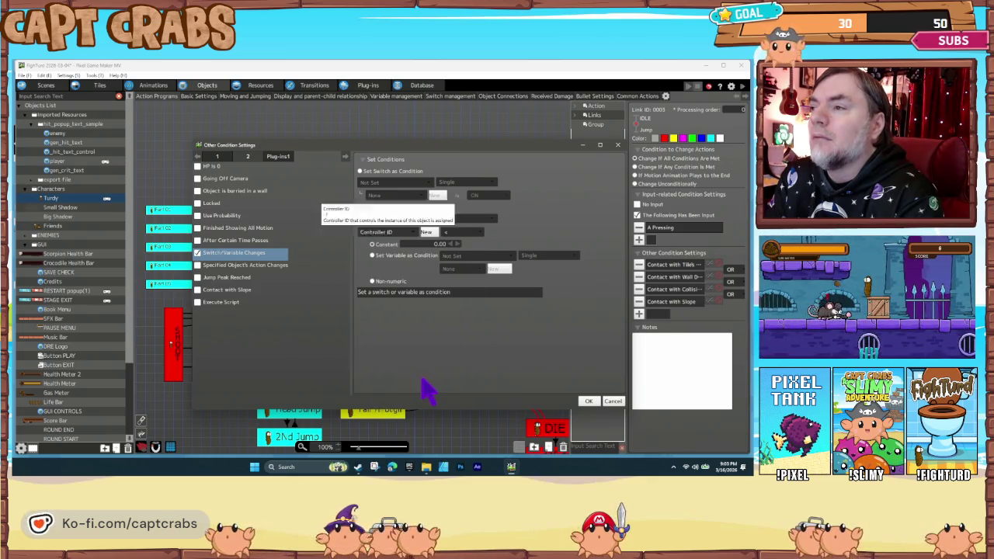
click(456, 233)
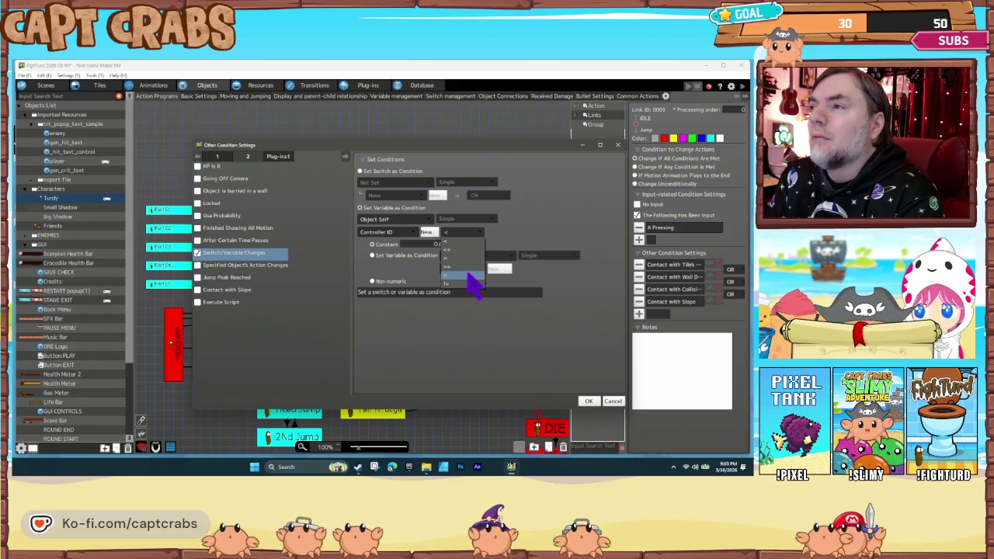
click(464, 266)
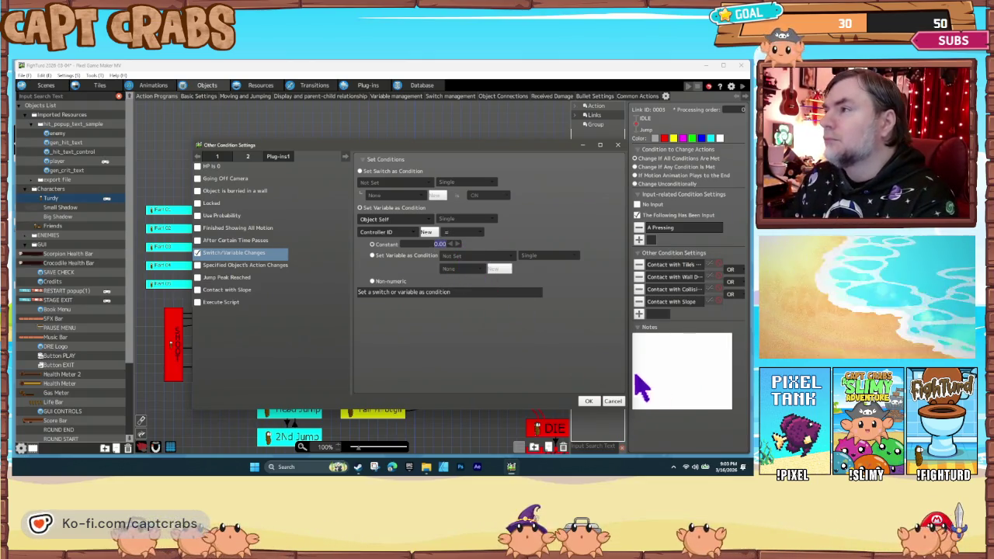
click(588, 400)
Duplicate the Controller ID condition on the link and launch a test play.
click(683, 324)
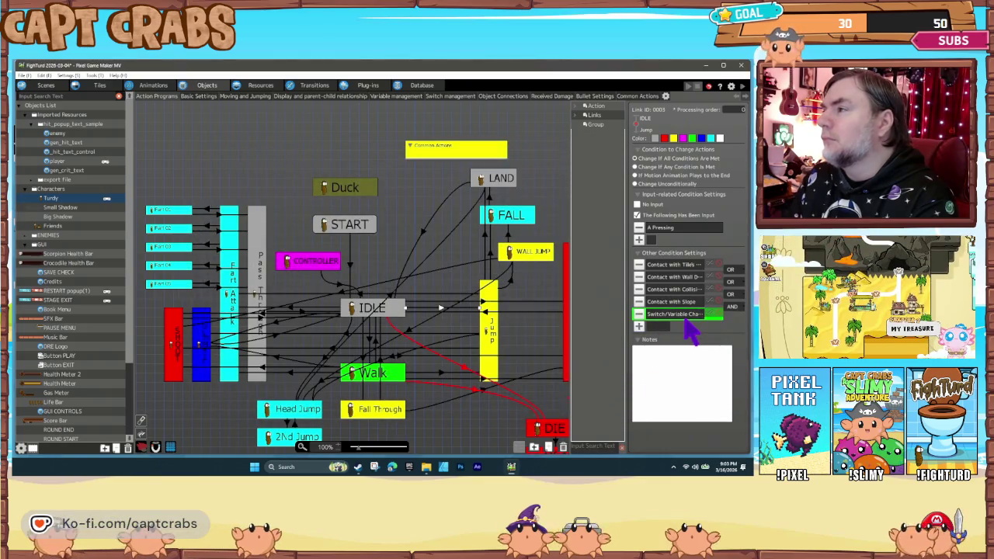
key(ctrl+v)
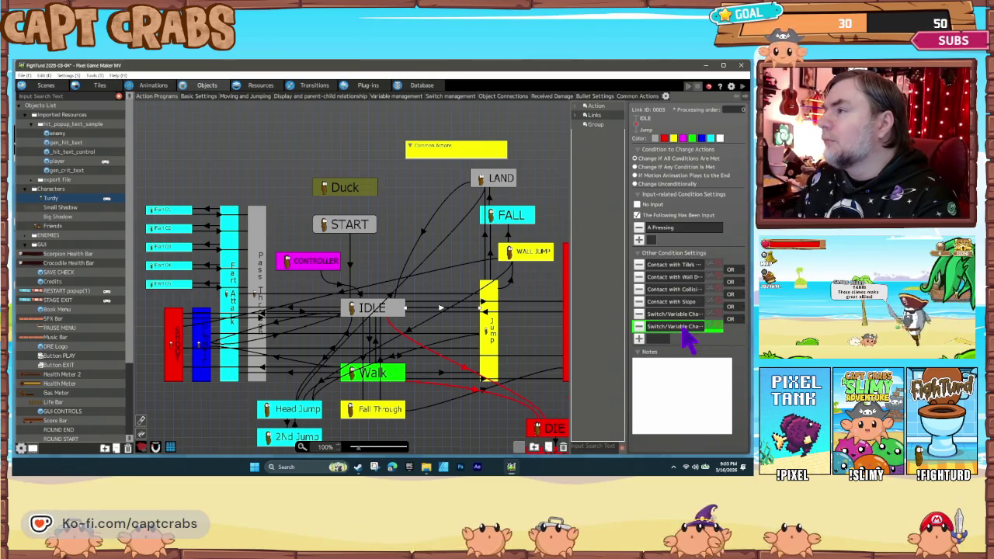
double_click(682, 327)
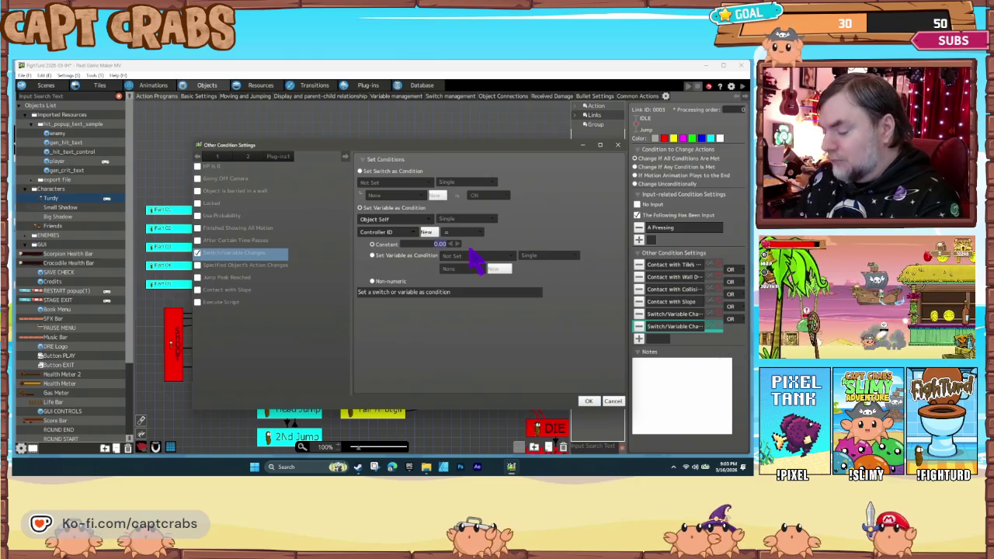
click(588, 401)
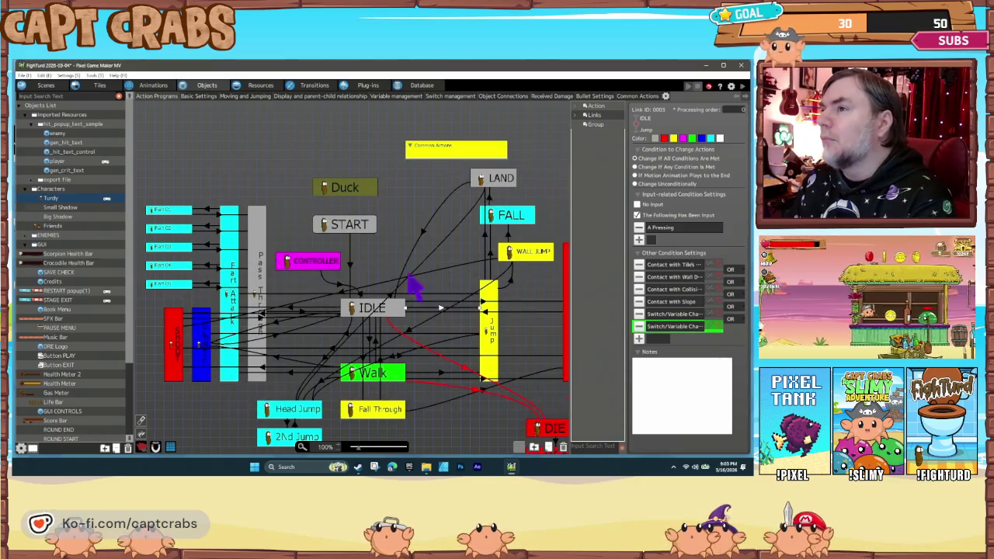
click(403, 270)
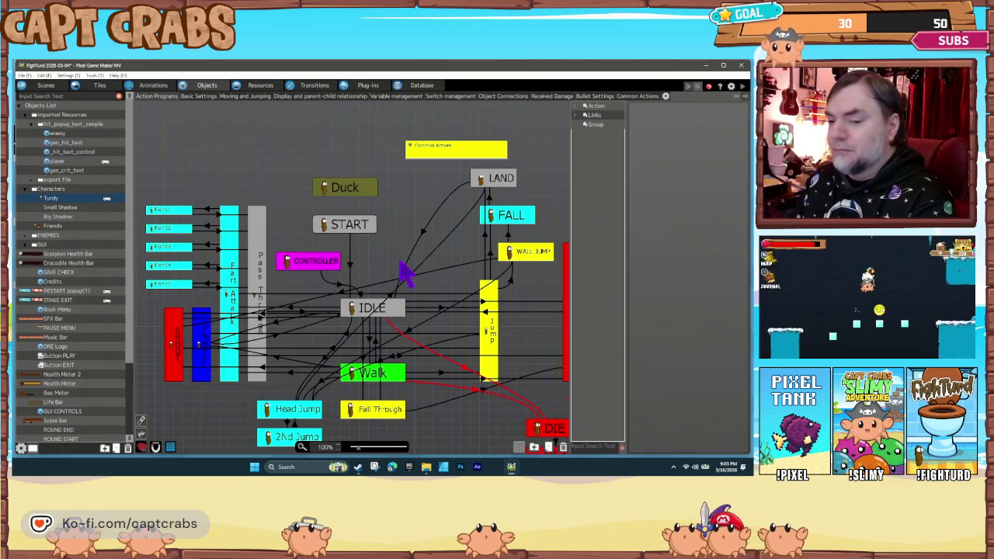
double_click(404, 270)
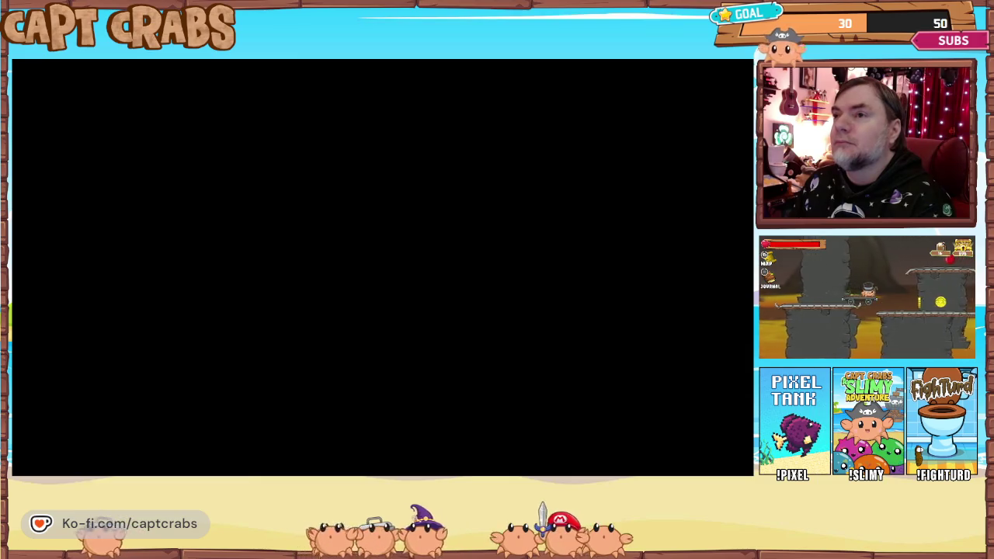
key(space)
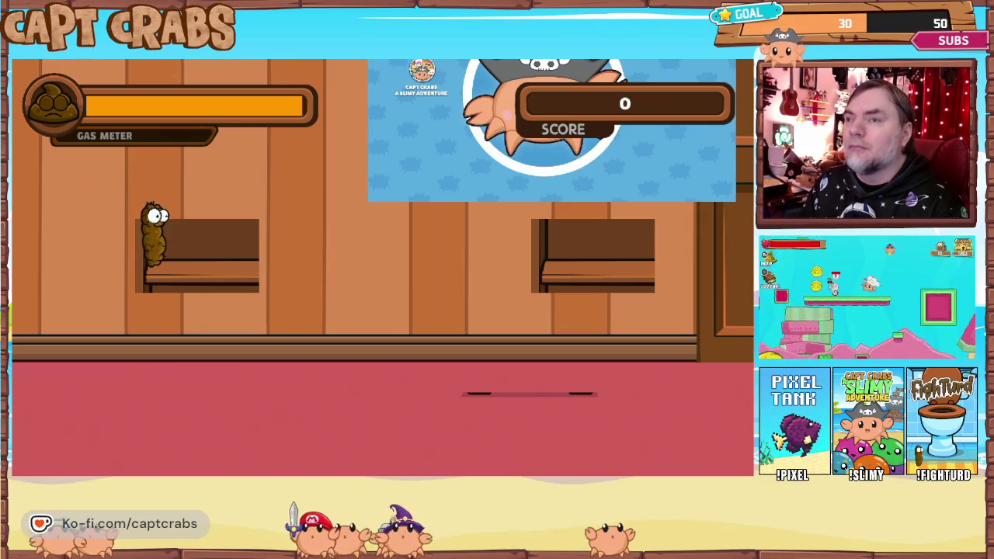
key(Escape)
key(Down)
key(Down)
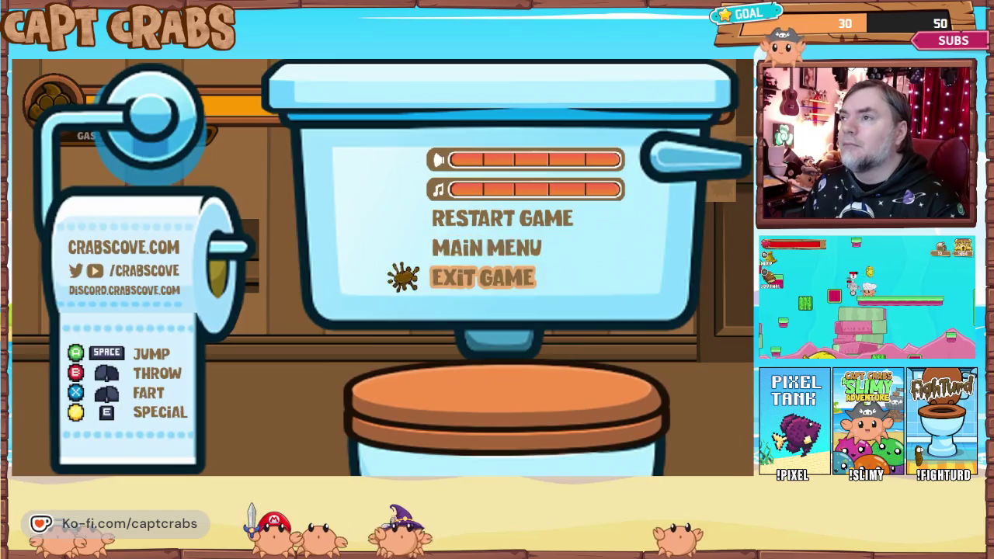
key(Return)
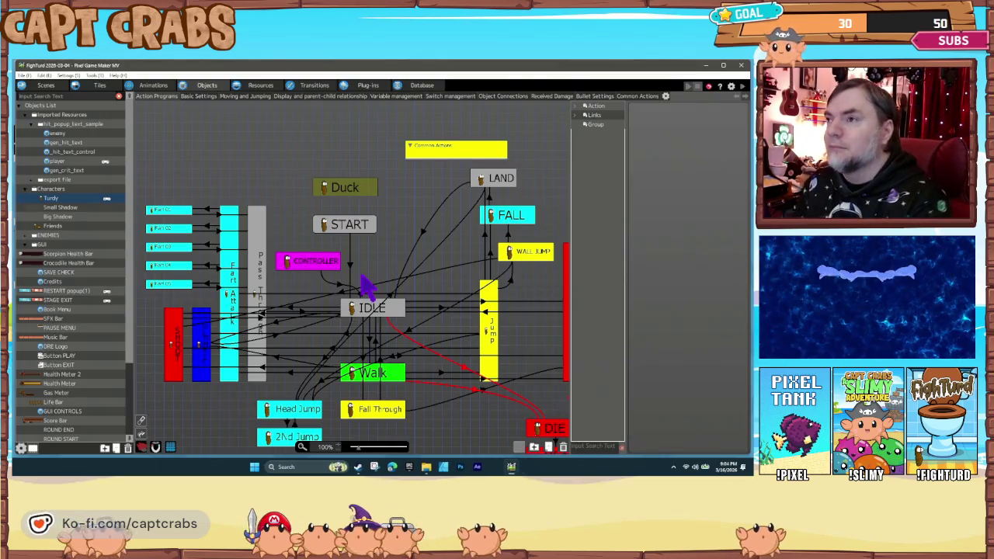
Remove the IDLE-to-Jump Switch/Variable condition and add a player entry registering Turdy as both 1P and 2P.
click(440, 309)
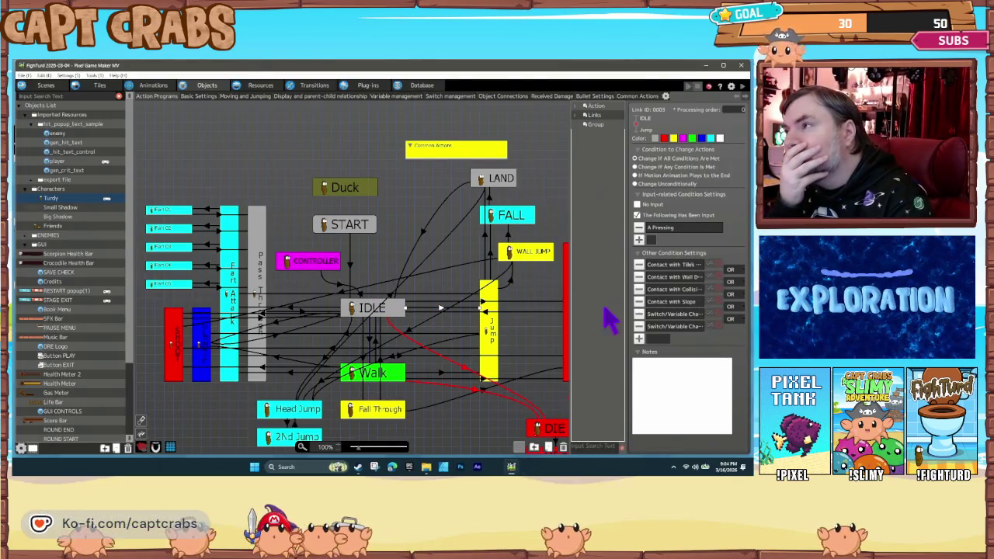
click(639, 314)
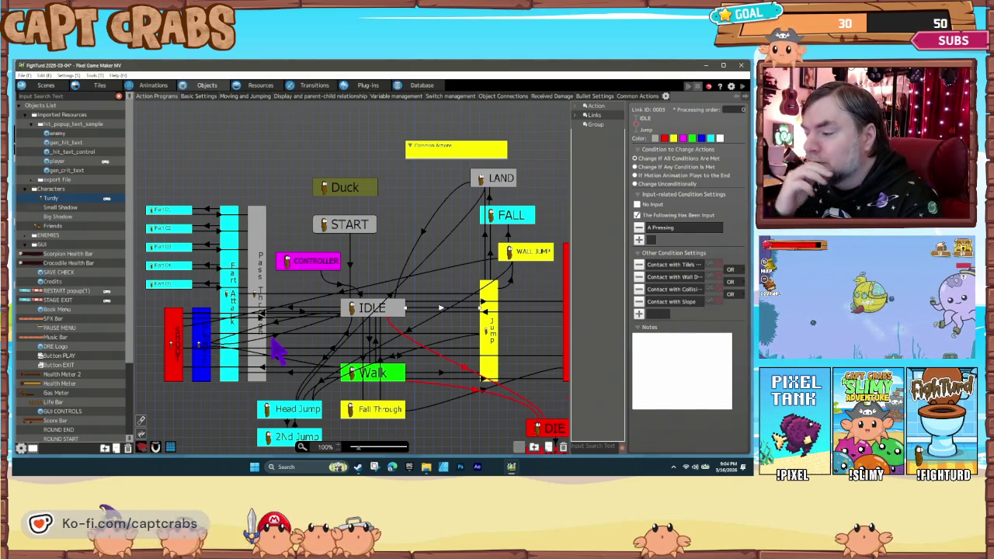
click(76, 76)
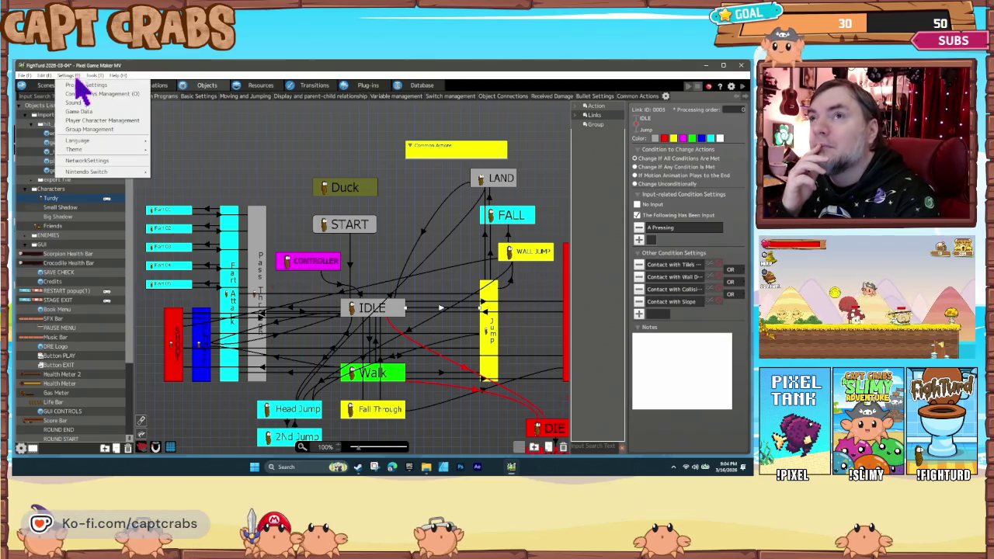
click(89, 94)
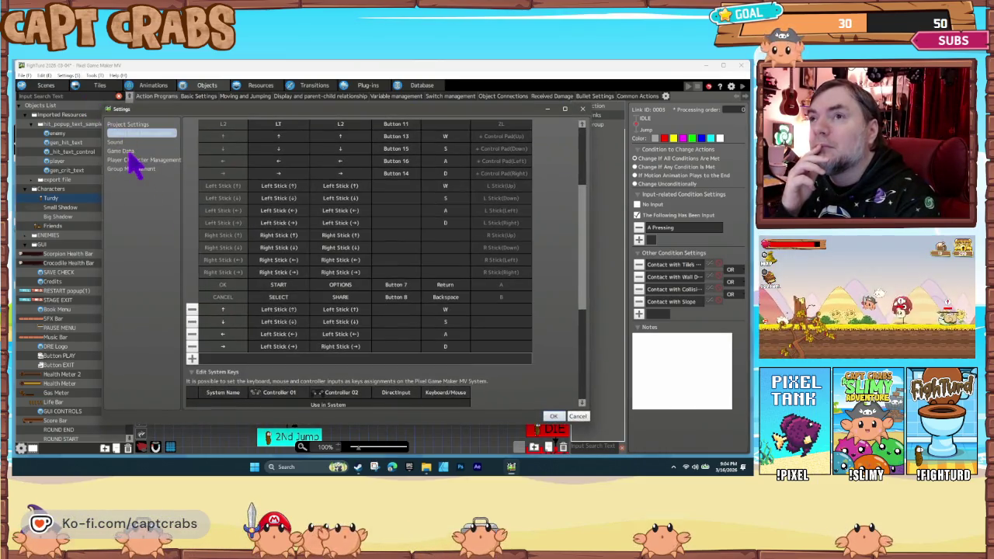
click(133, 160)
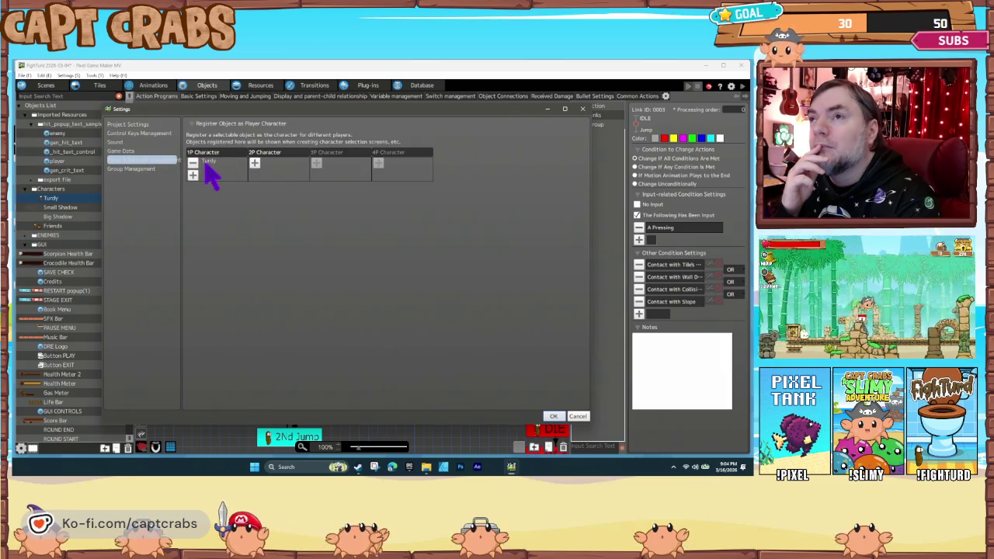
click(193, 163)
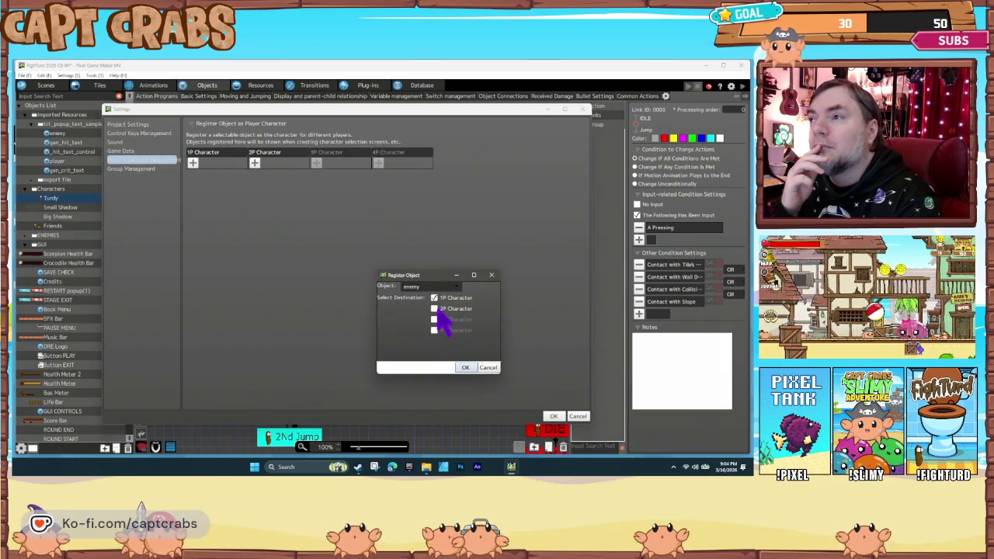
click(417, 286)
mouse_move(432, 308)
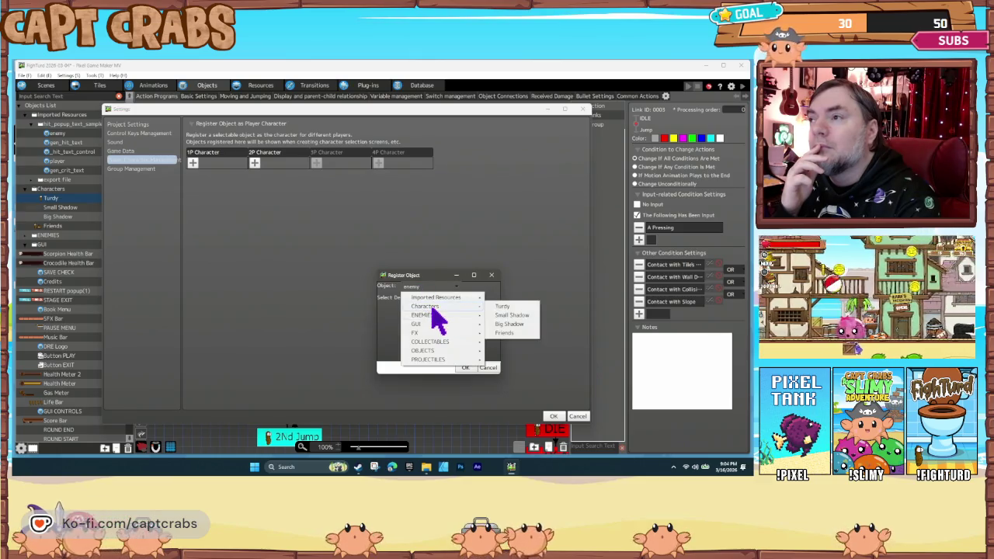
click(502, 307)
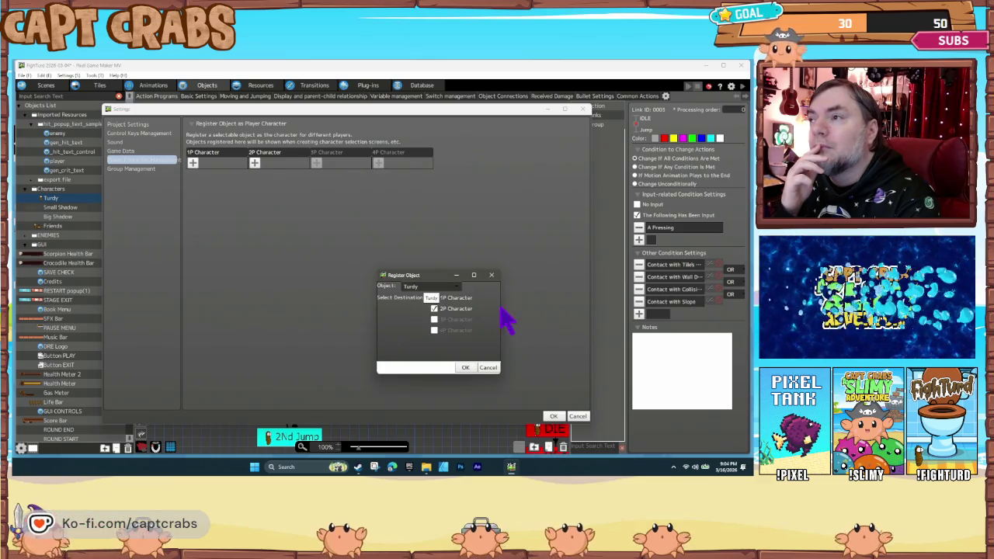
click(468, 368)
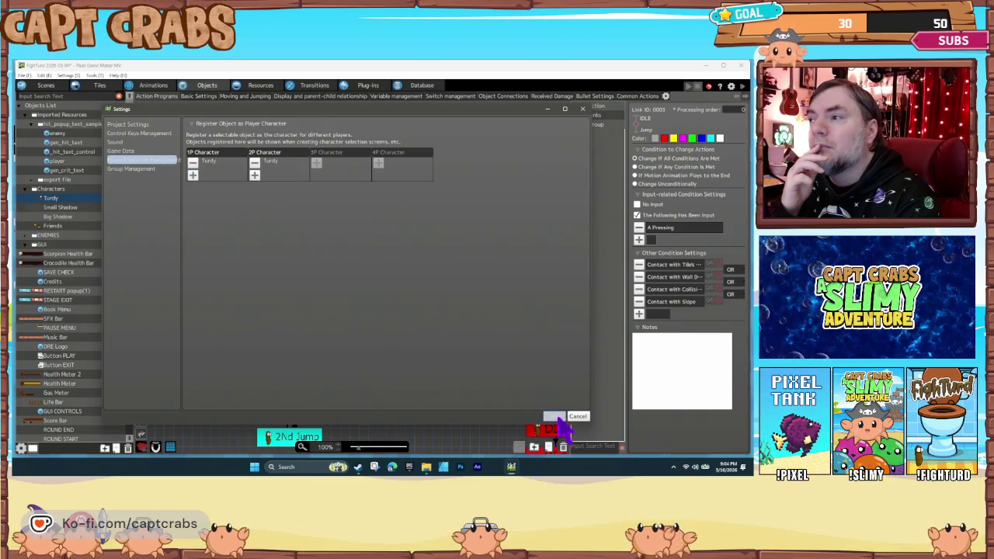
click(554, 417)
click(388, 282)
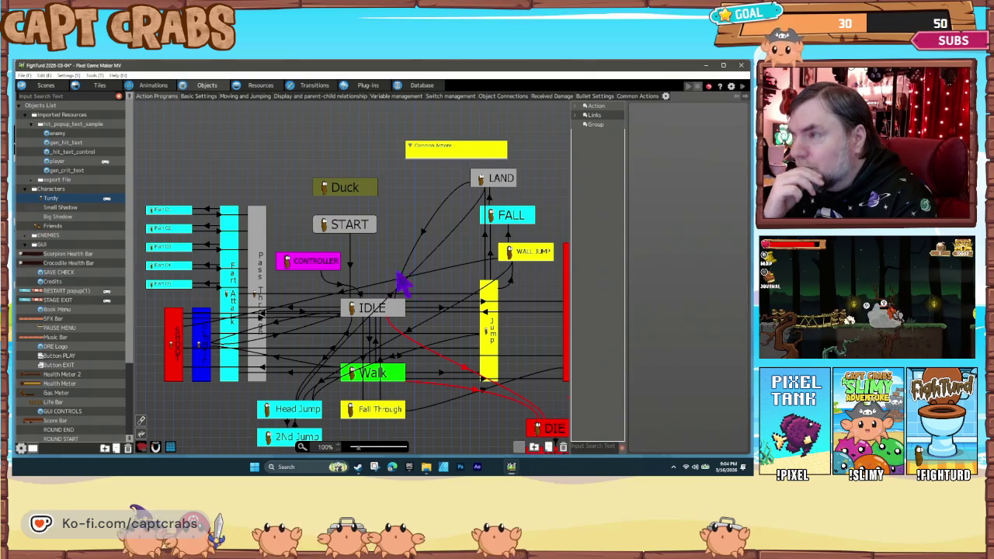
click(442, 309)
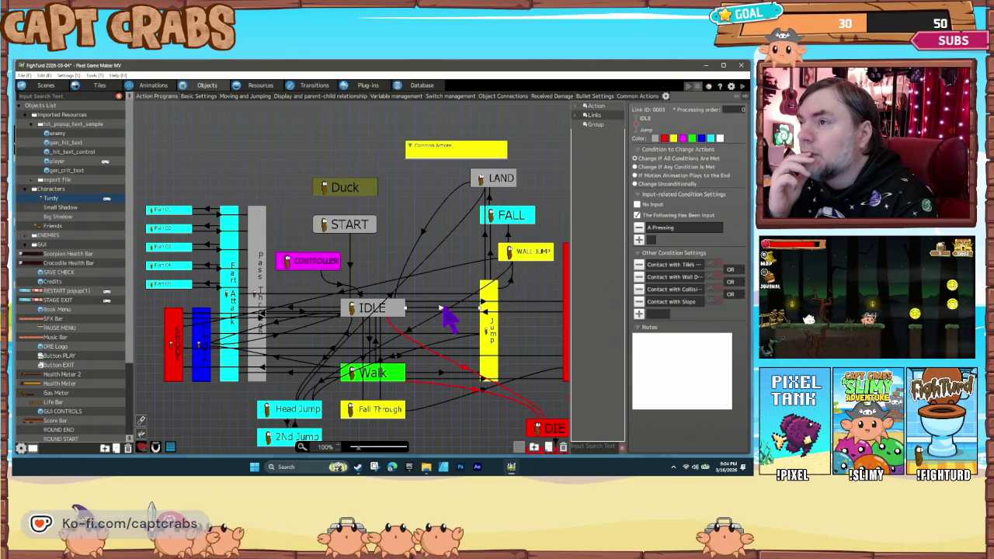
click(638, 315)
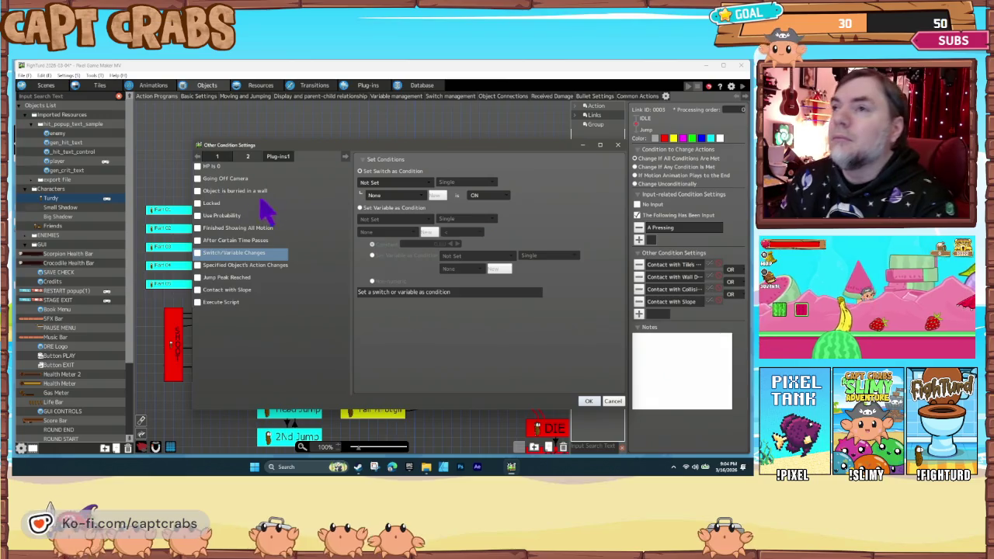
click(198, 252)
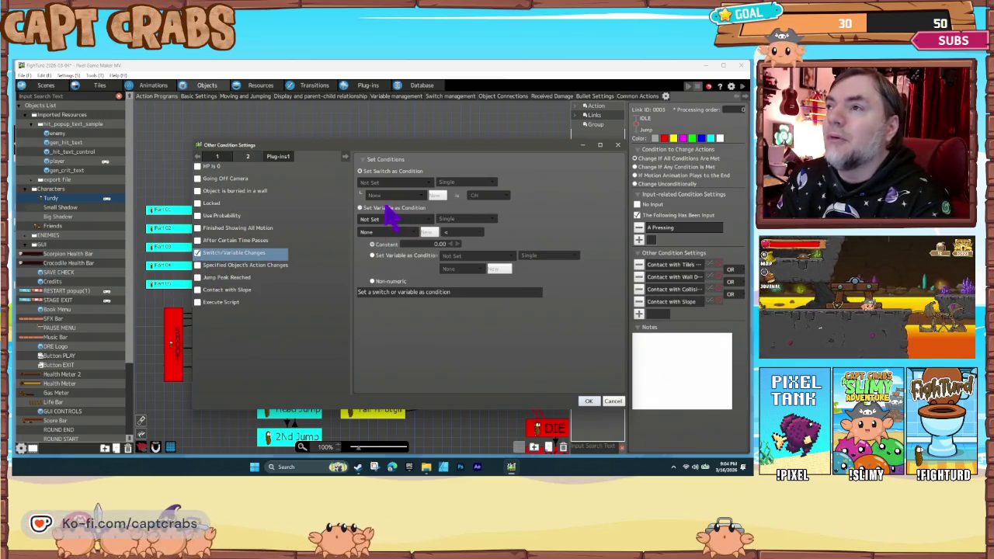
click(395, 227)
click(402, 247)
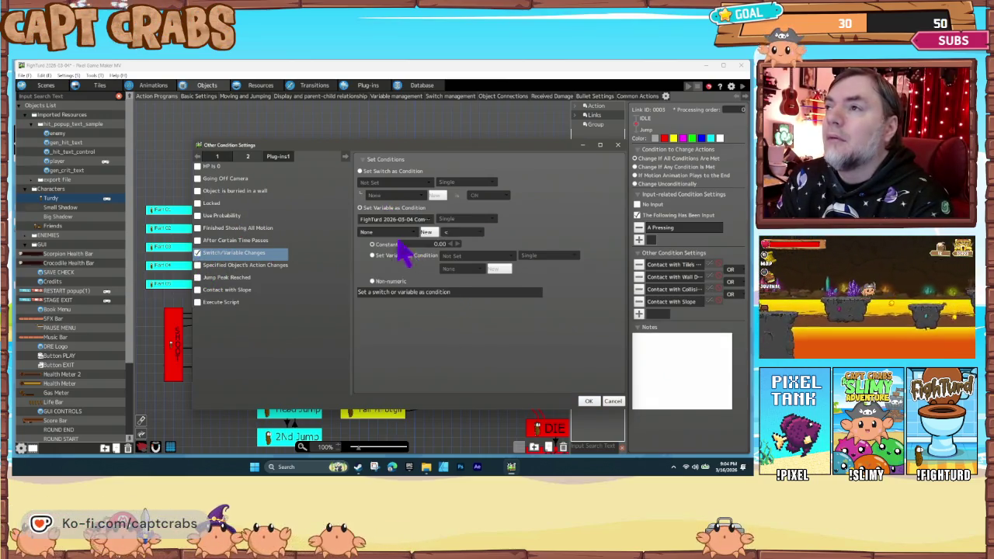
click(390, 233)
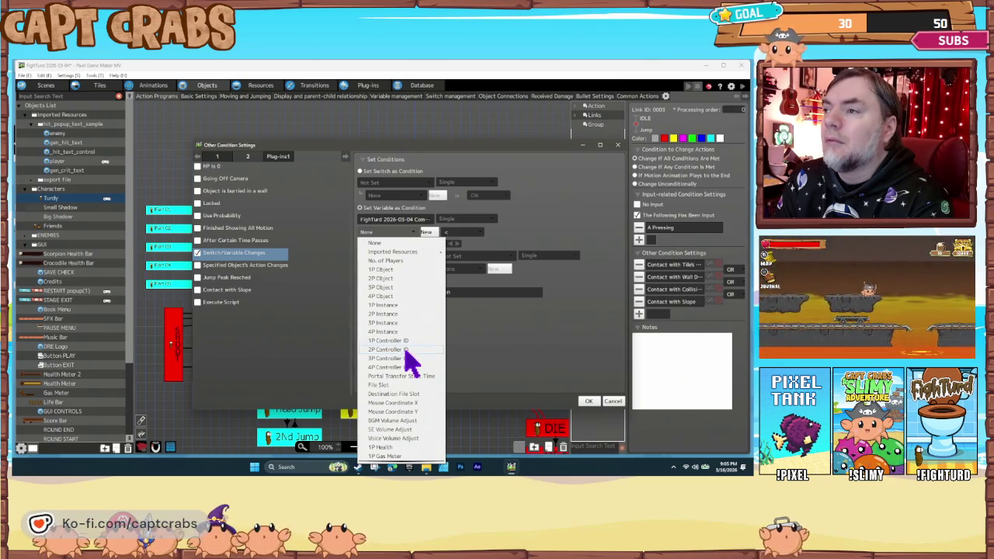
click(400, 366)
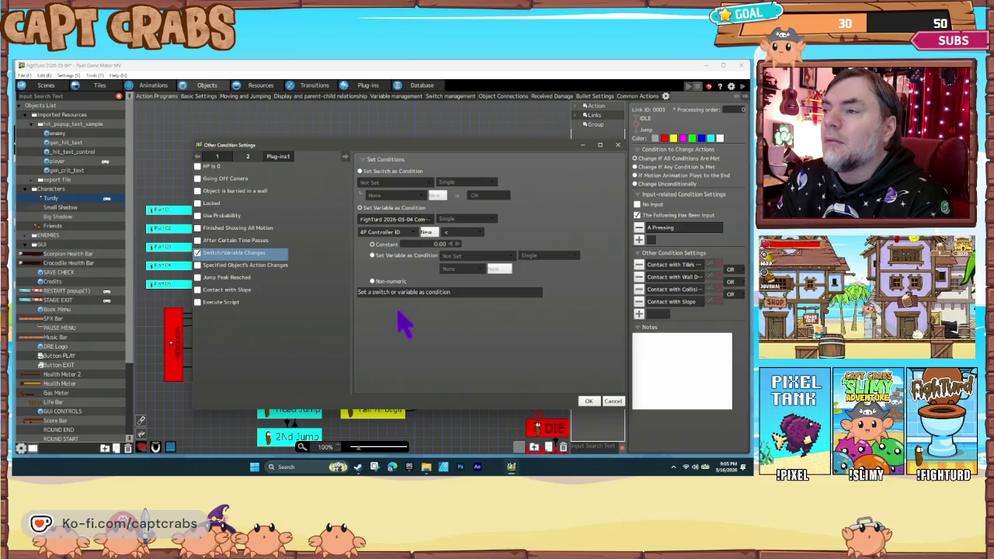
click(387, 233)
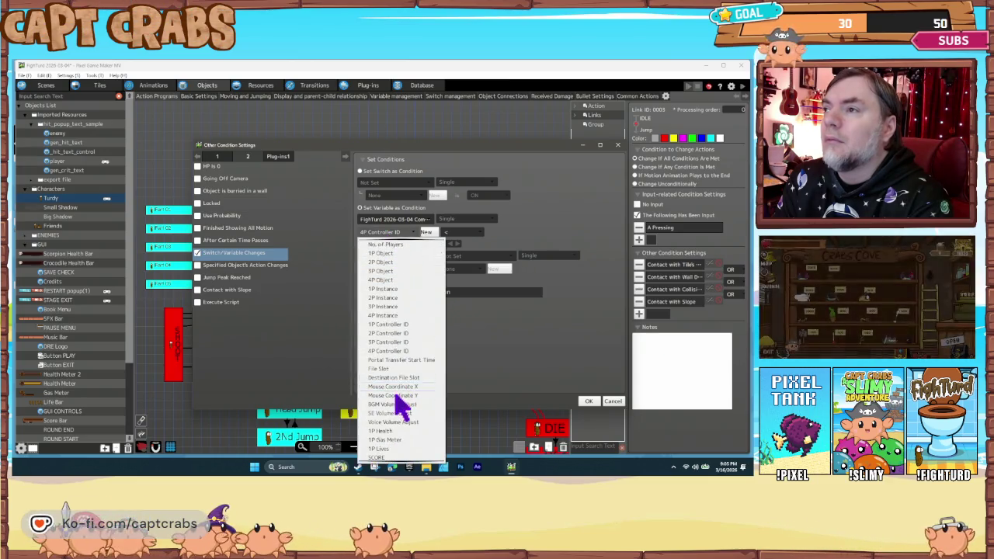
scroll(400, 406, up, 1)
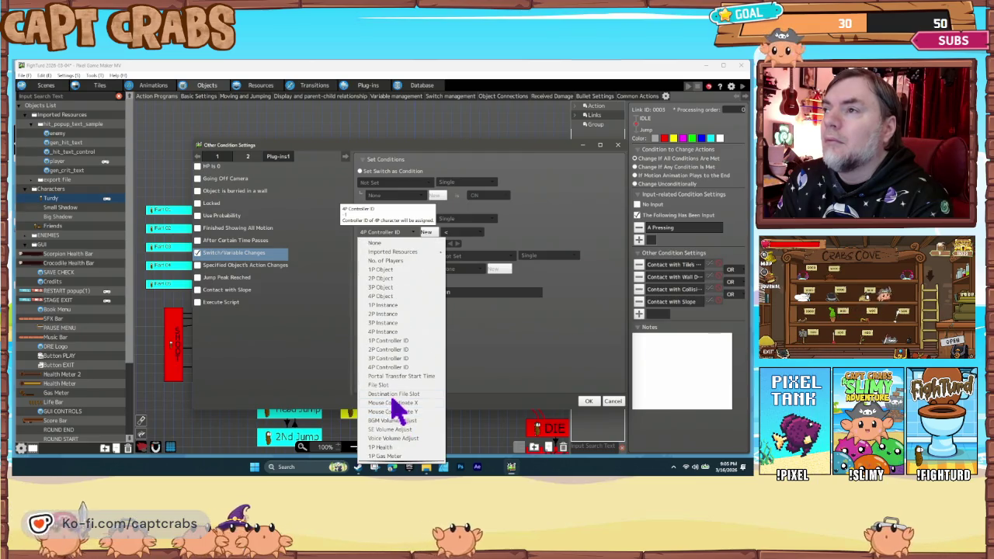
scroll(405, 416, down, 2)
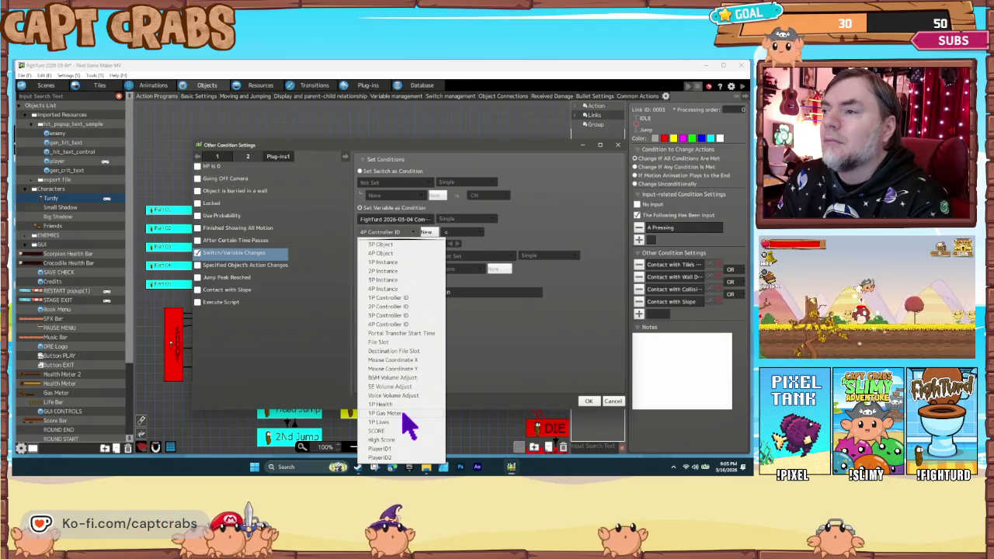
scroll(405, 423, up, 2)
click(614, 402)
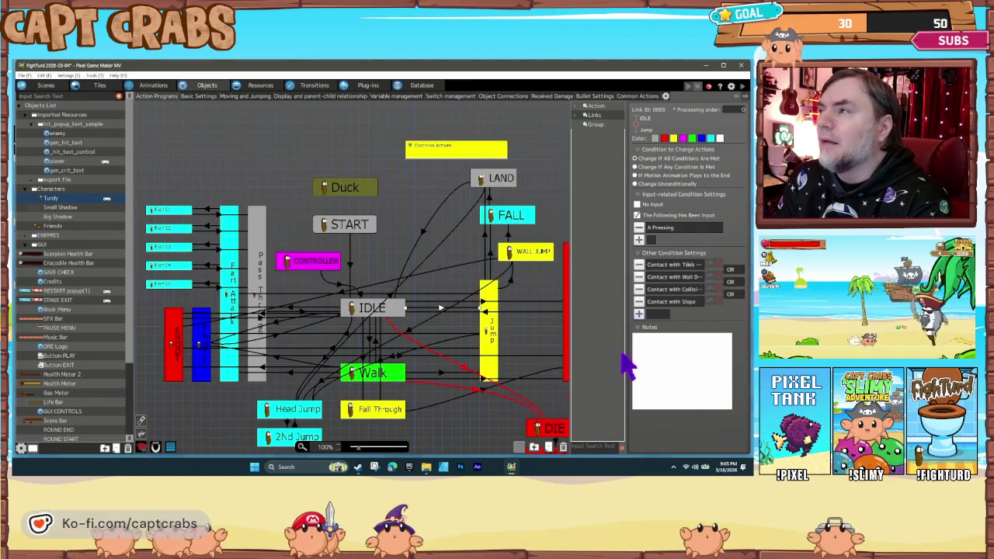
click(384, 254)
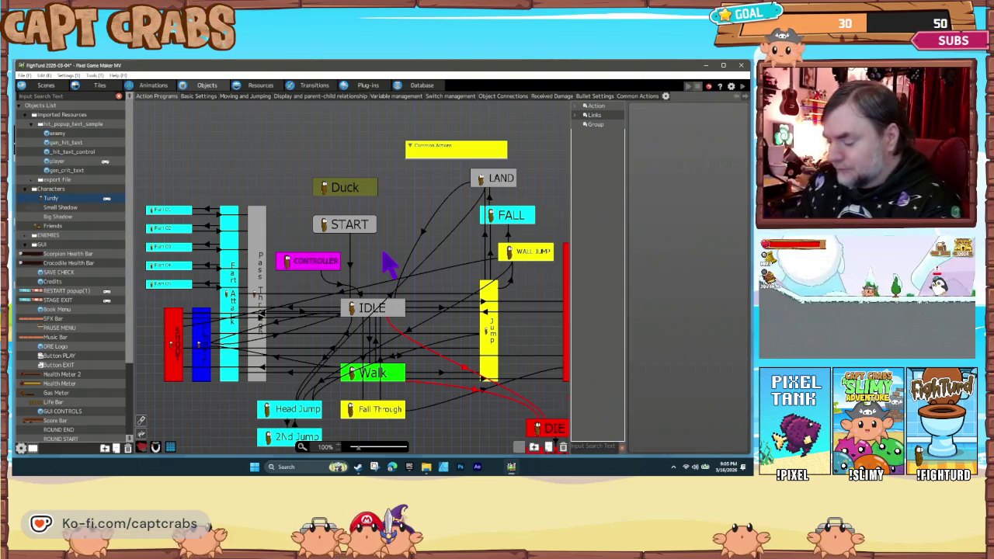